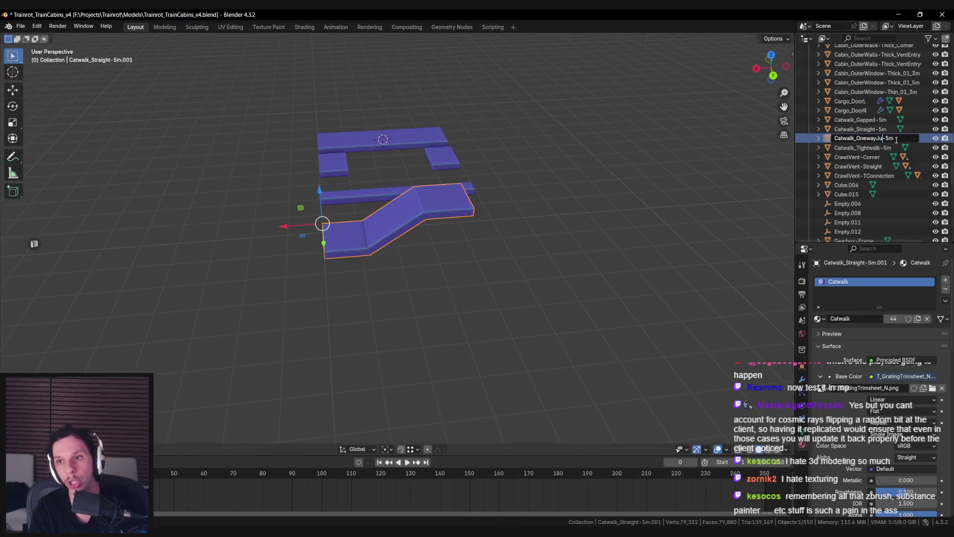
- Confirm the catwalk object name Catwalk_OnewayJump-5m and save the Blender file
type("mp")
key("Return")
key("ctrl+s")
- Export the catwalk piece for Unreal, then return to GameWorldLevel in Unreal Editor
key("n")
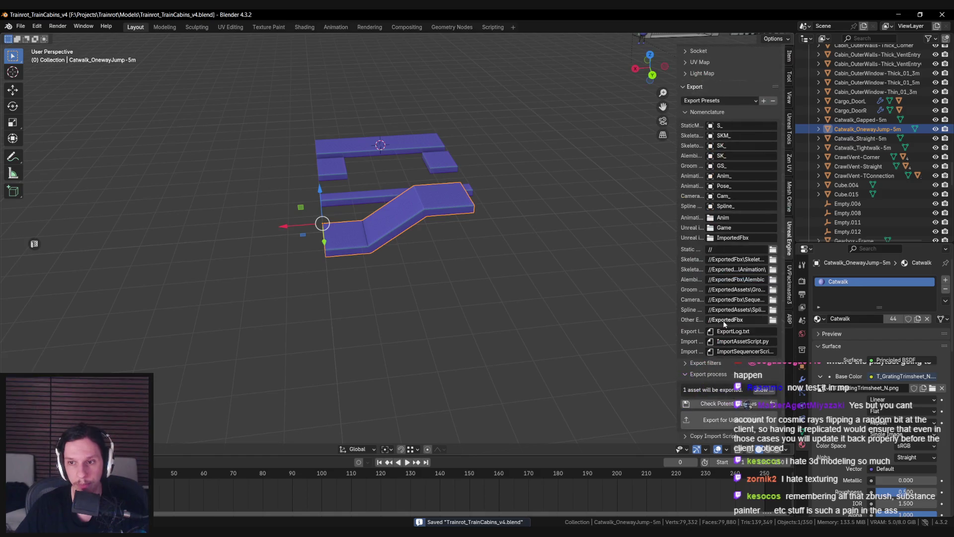
left_click(731, 417)
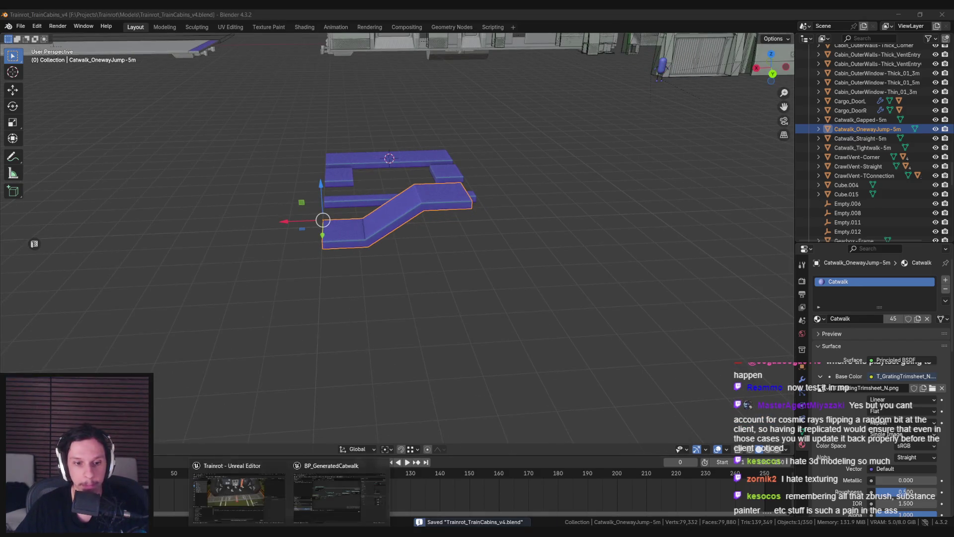
left_click(315, 504)
left_click(906, 15)
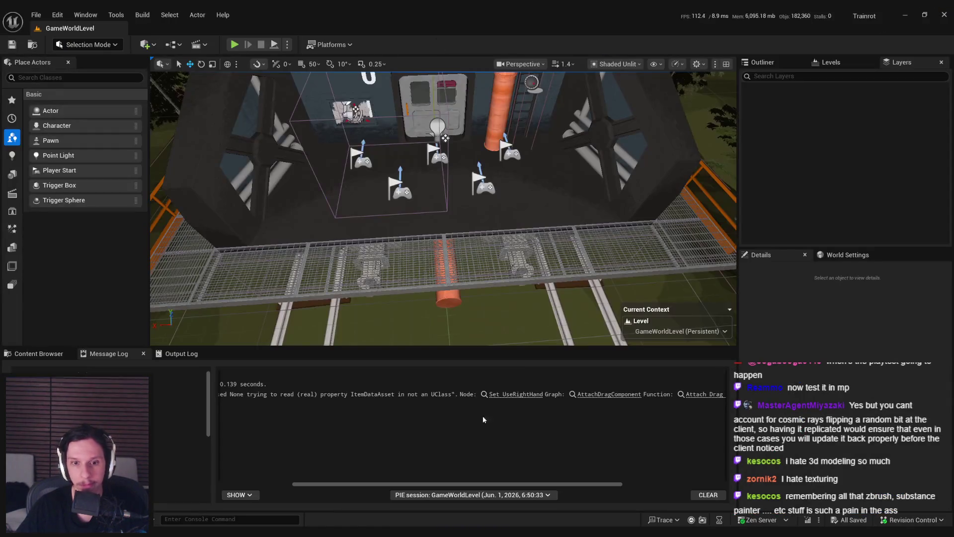
- Import the OnewayJump .fbx from the Models folder into the Train content
left_click(39, 353)
key("alt+Tab")
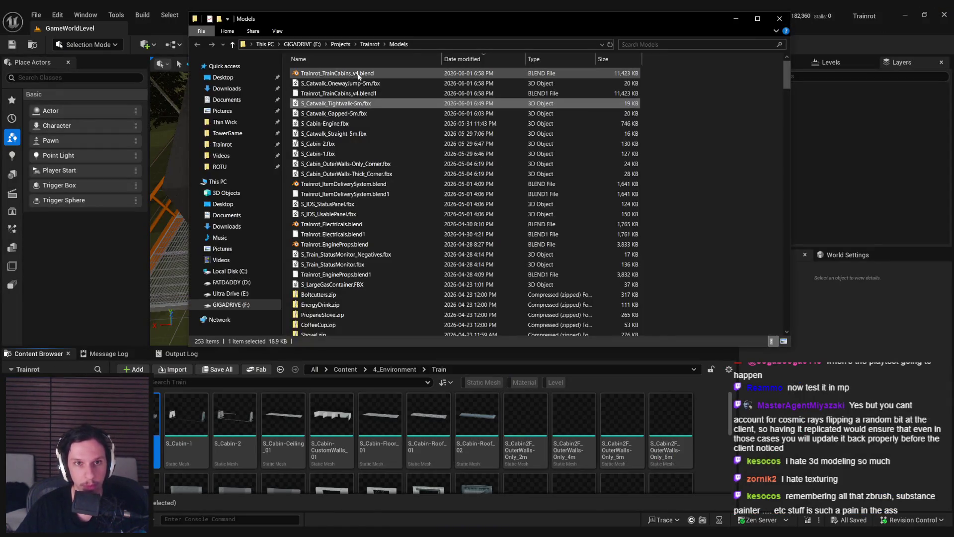
mouse_move(342, 84)
left_mouse_down()
mouse_move(593, 246)
mouse_move(338, 472)
left_mouse_up()
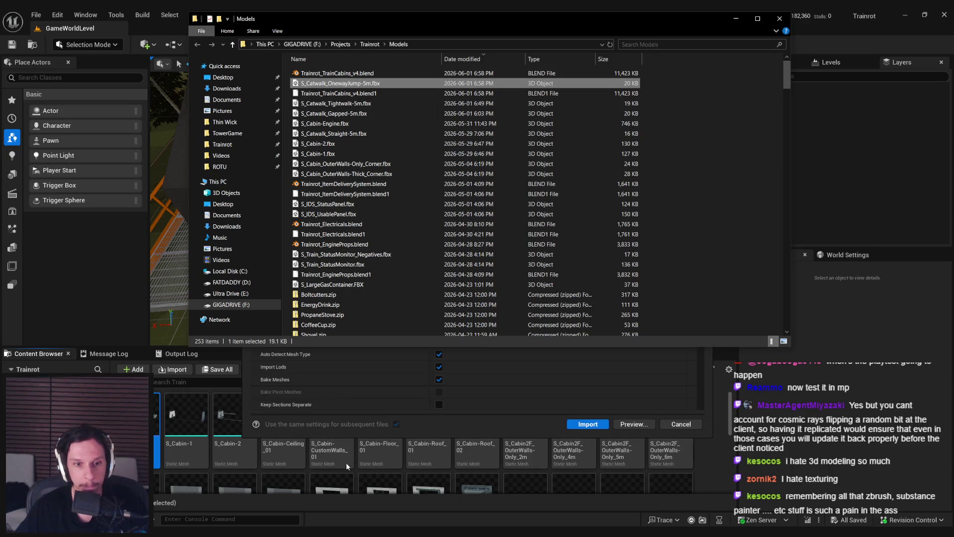
left_click(586, 424)
- Assign the M_GrateTrimsheet material to the new S_Catwalk_OnewayJump-5m mesh
double_click(332, 449)
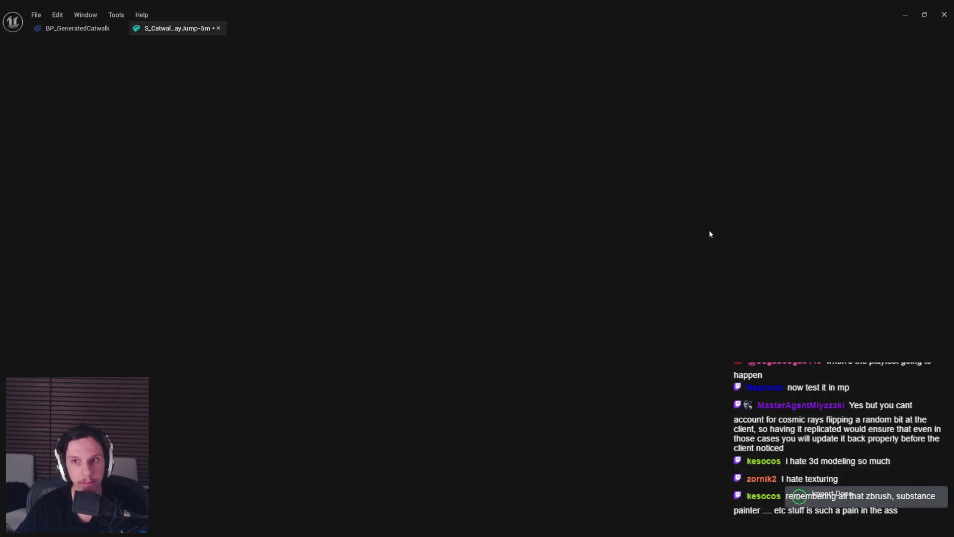
left_click(809, 120)
type("grate")
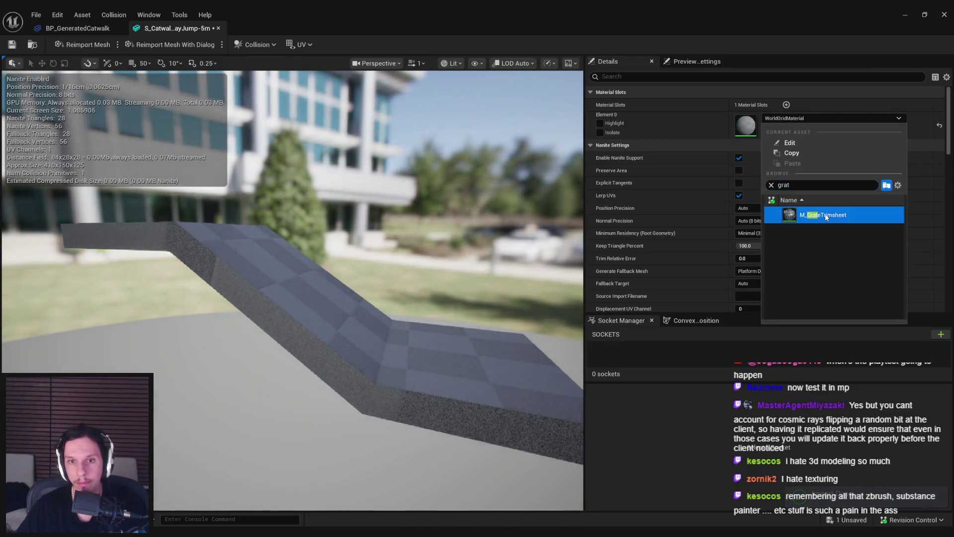
left_click(825, 213)
left_click(107, 29)
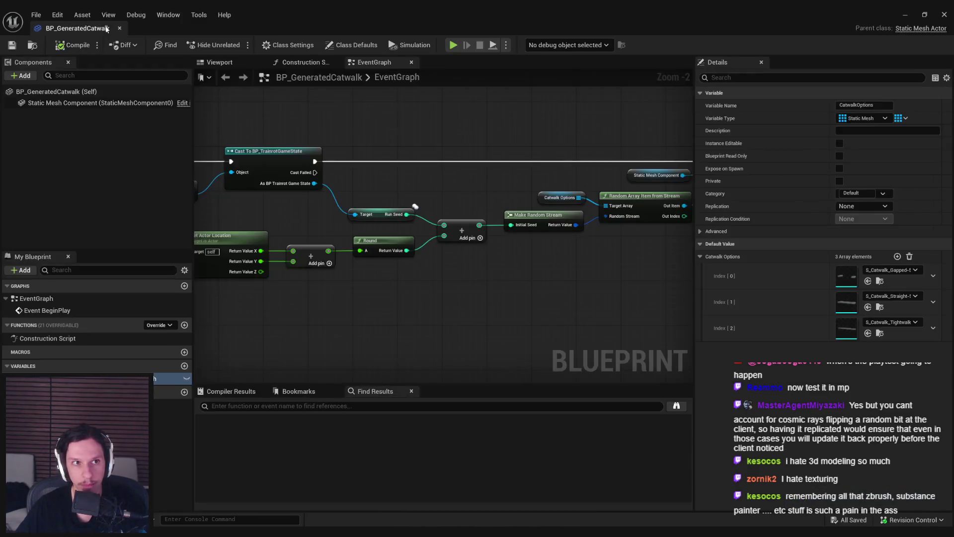
- Set Catwalk Options Index 3 to S_Catwalk_OnewayJump-5m, compile BP_GeneratedCatwalk, and close it
left_click(896, 256)
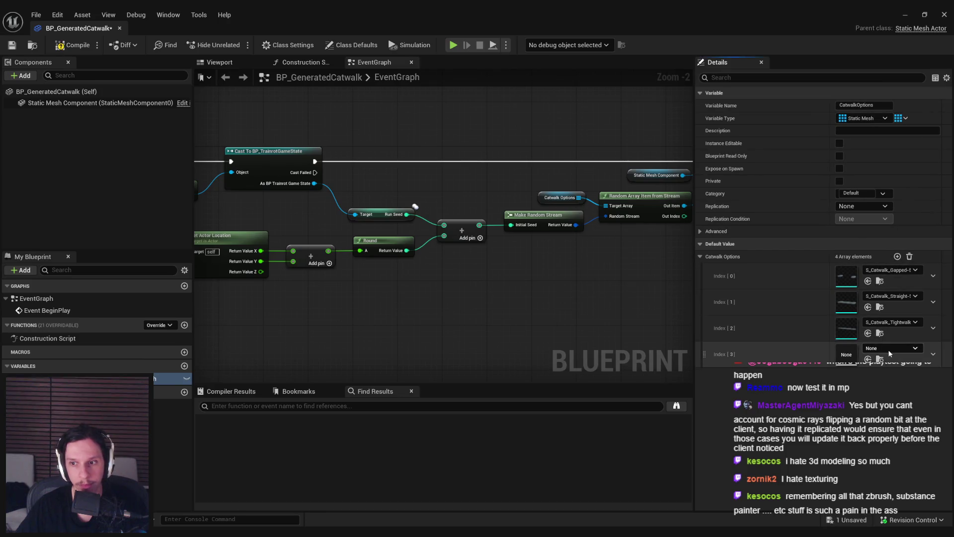
left_click(887, 350)
type("catwalk")
left_click(905, 256)
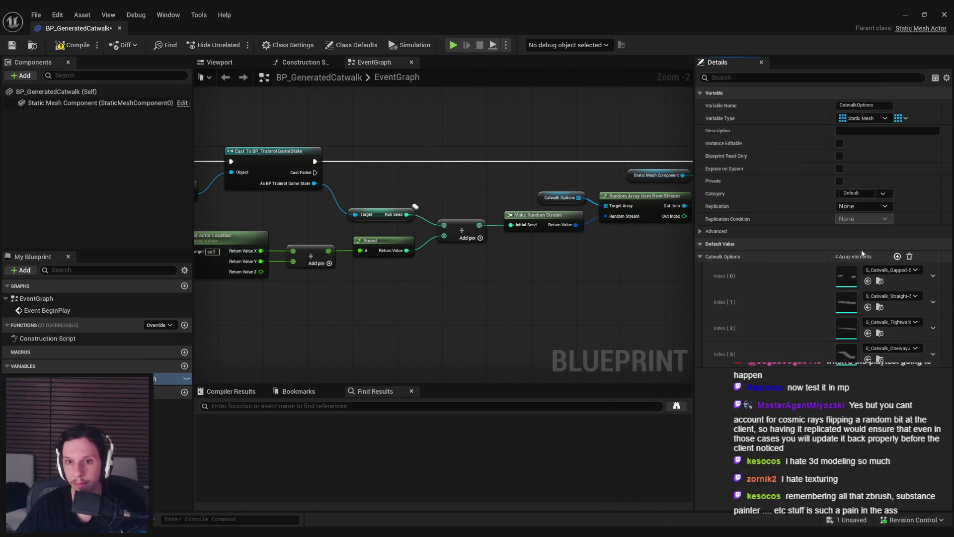
left_click(72, 48)
left_click(904, 14)
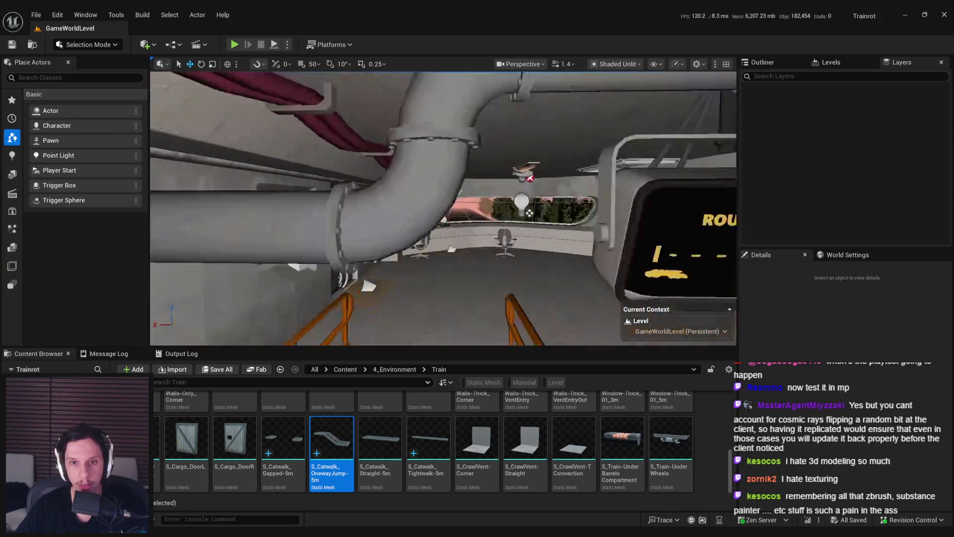
- Play the level fullscreen and walk along the train-side catwalk to the ladder between cars
key("alt+p")
key("F11")
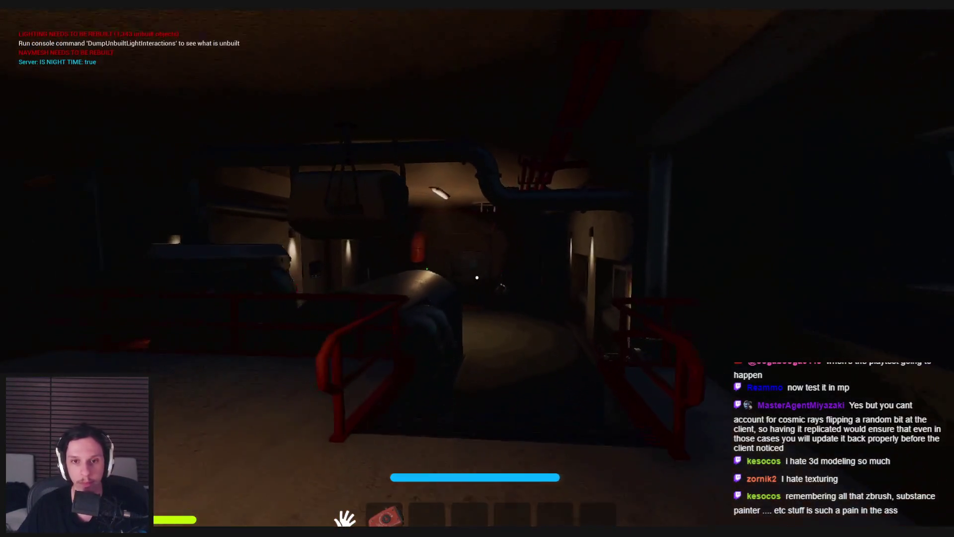
key("w")
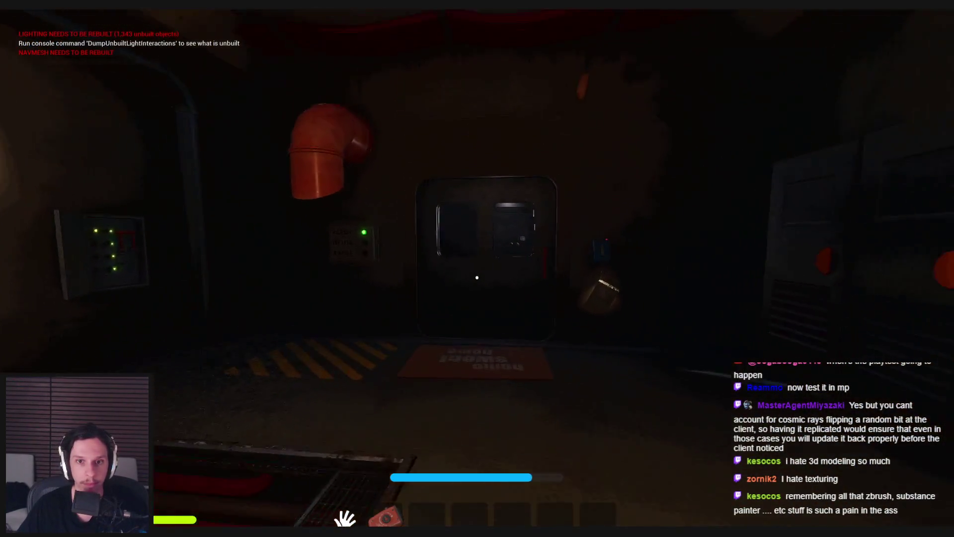
key("e")
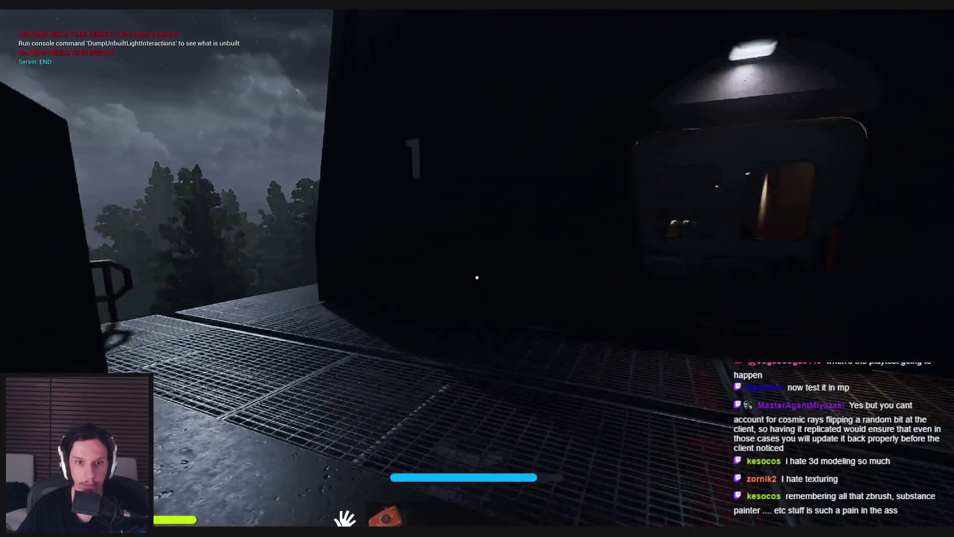
key("w")
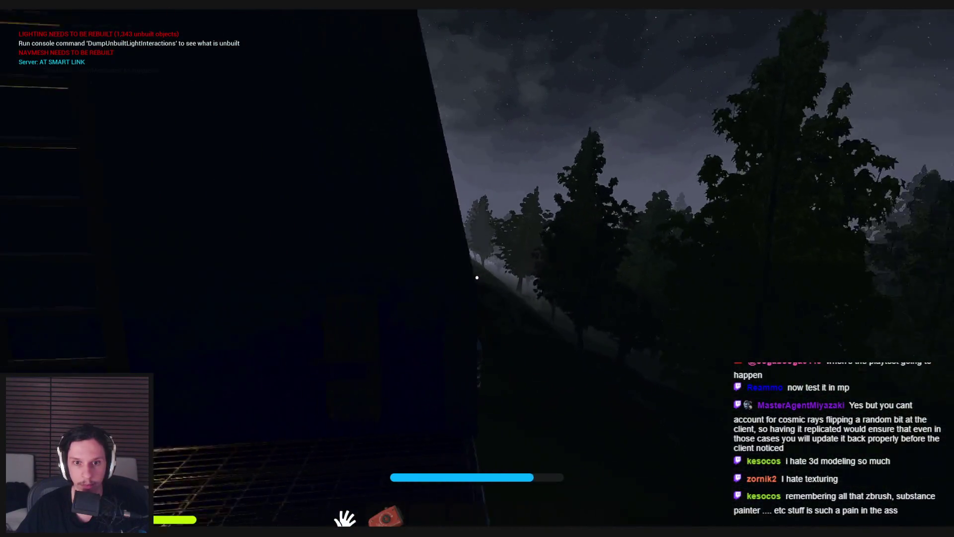
key("w")
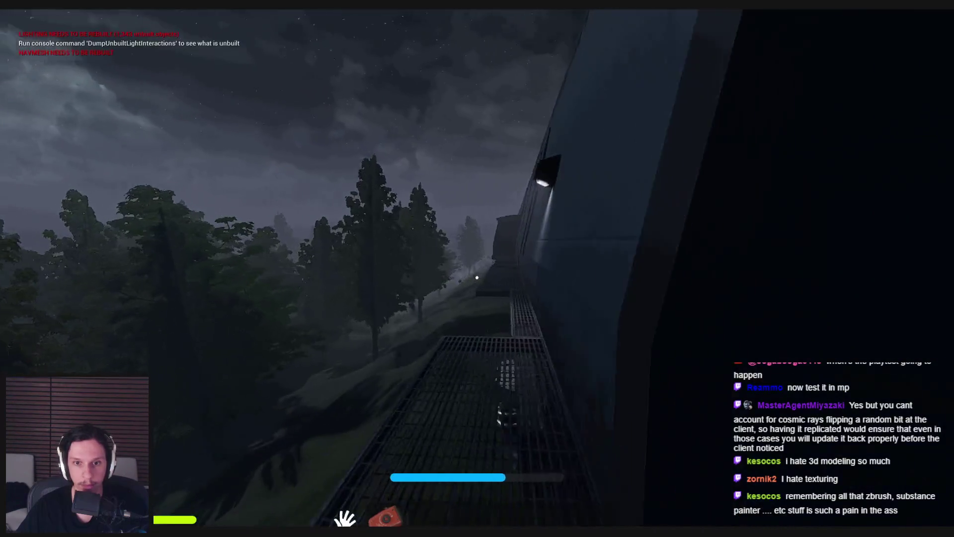
key("w")
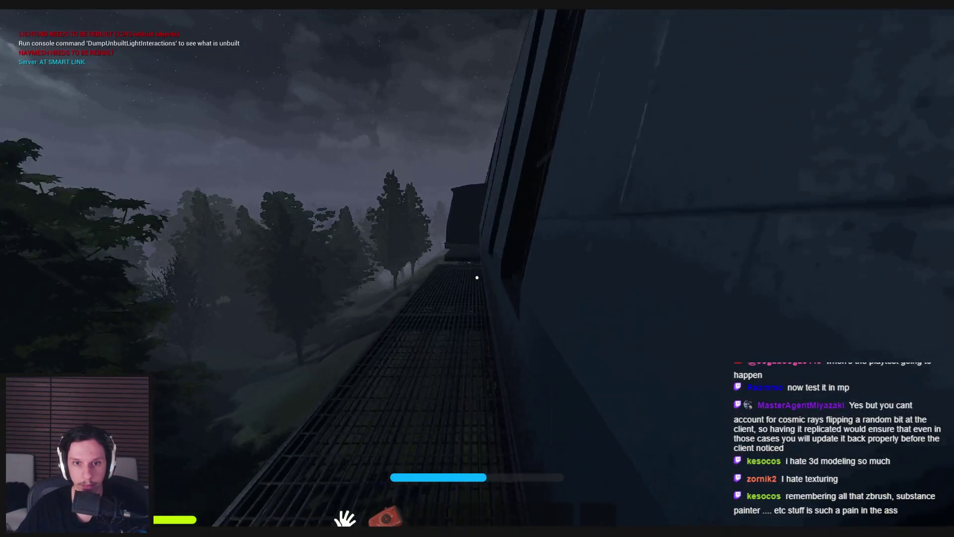
key("w")
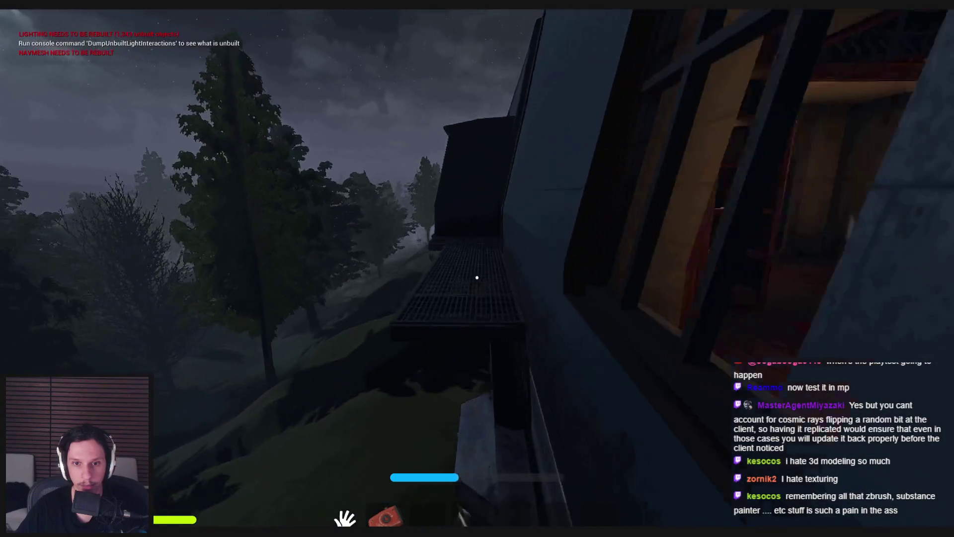
key("w")
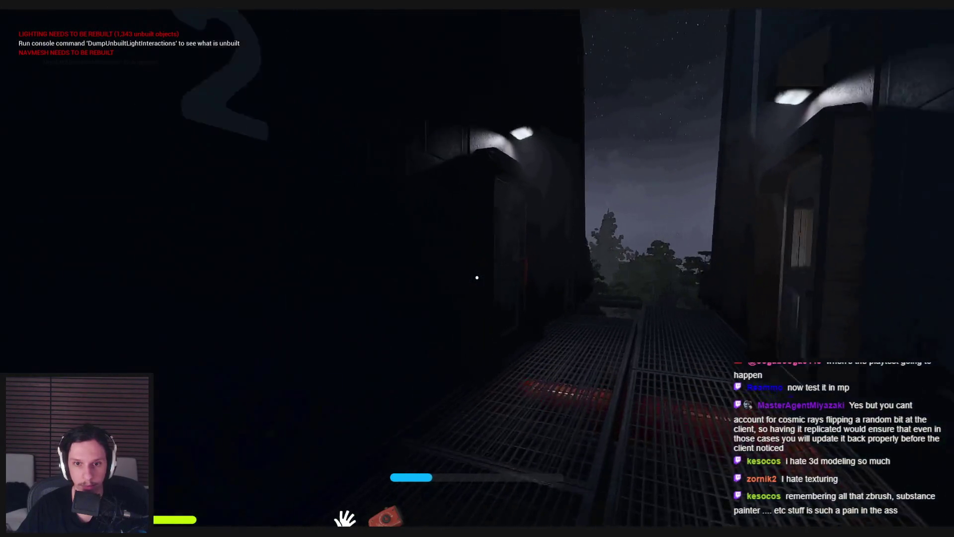
key("w")
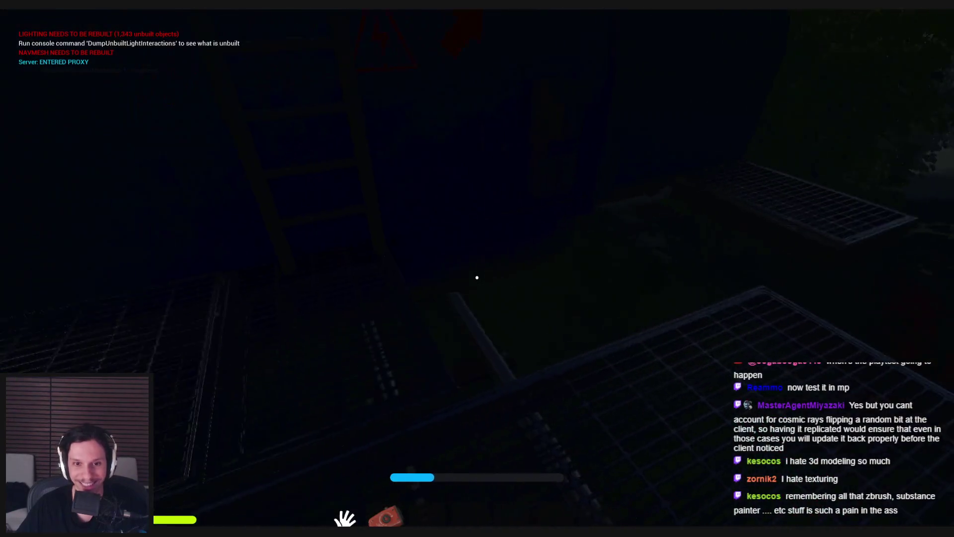
key("w")
key("w")
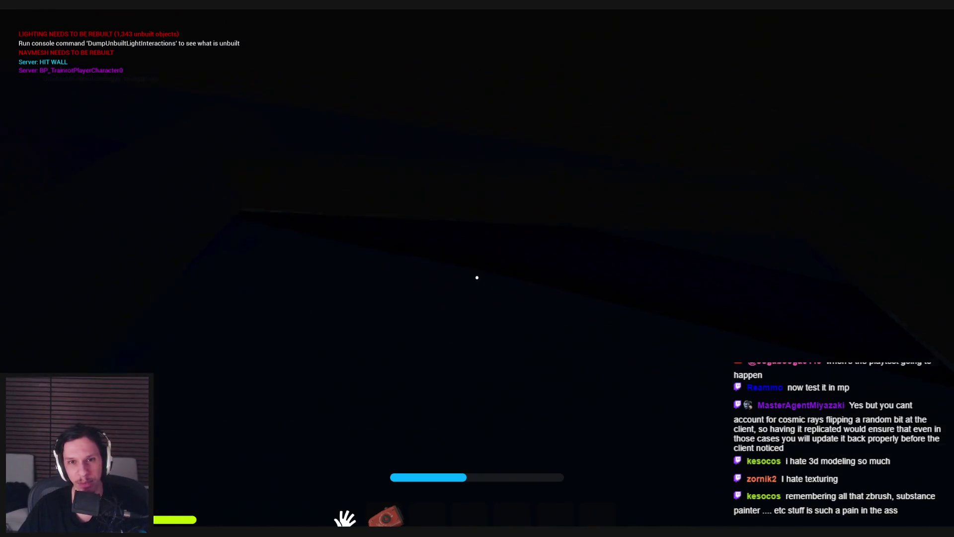
- Cross the train roof and grated walkway into the flooded room and onto the counter
key("w")
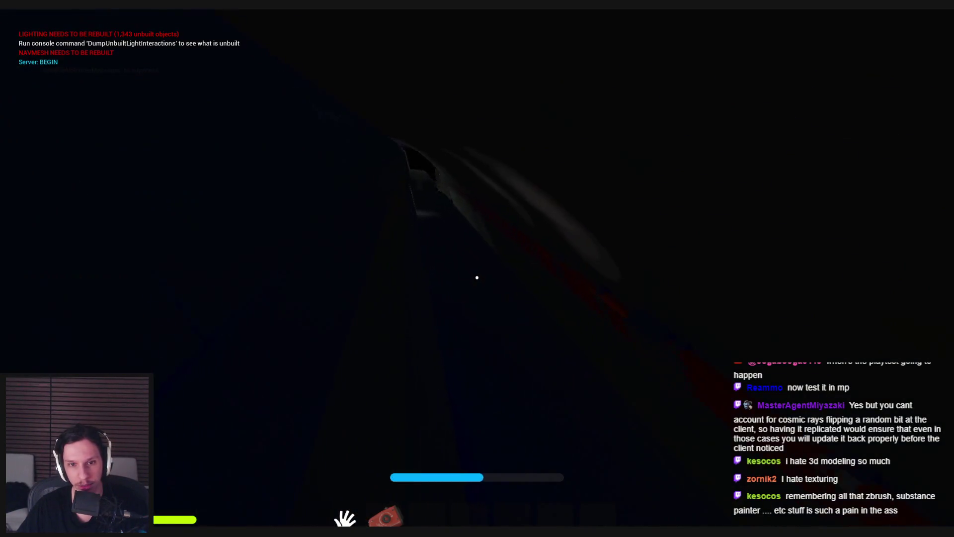
key("w")
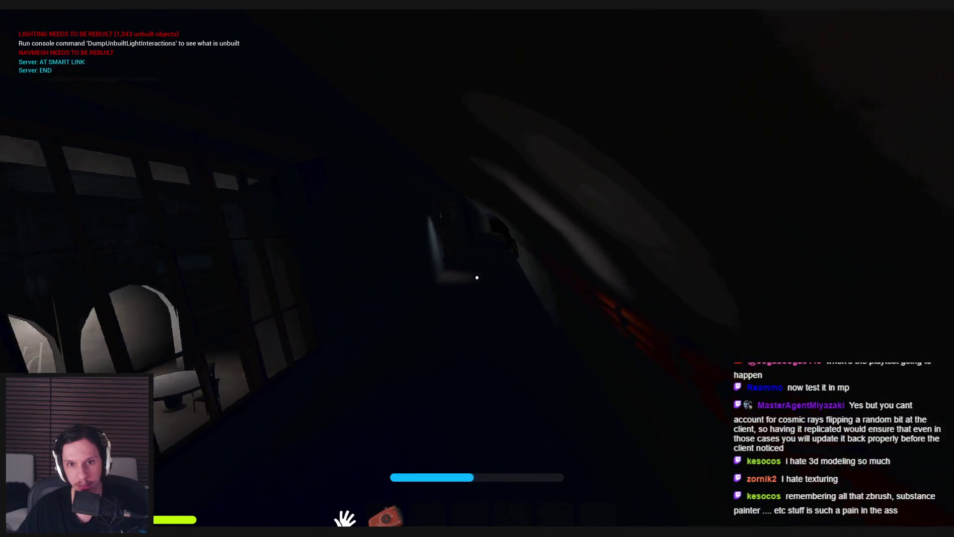
key("w")
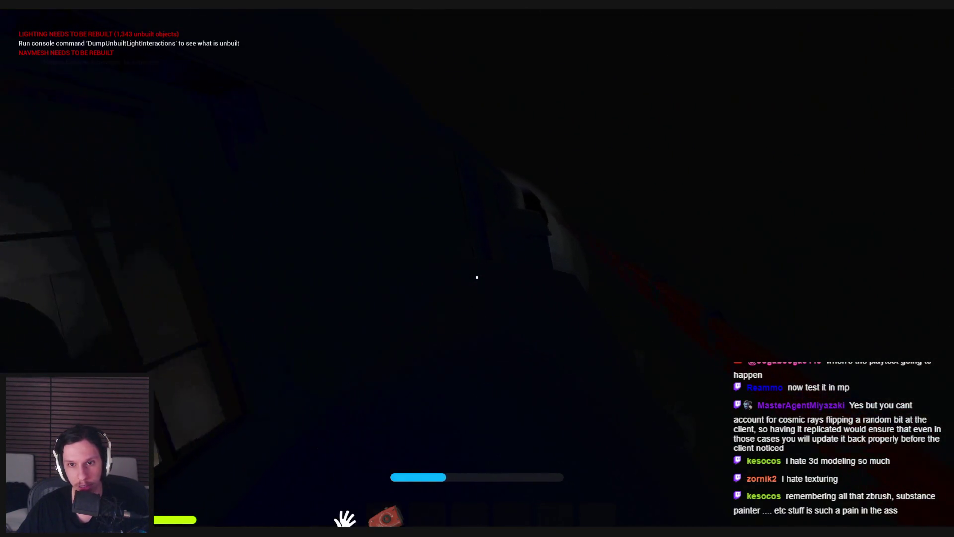
key("w")
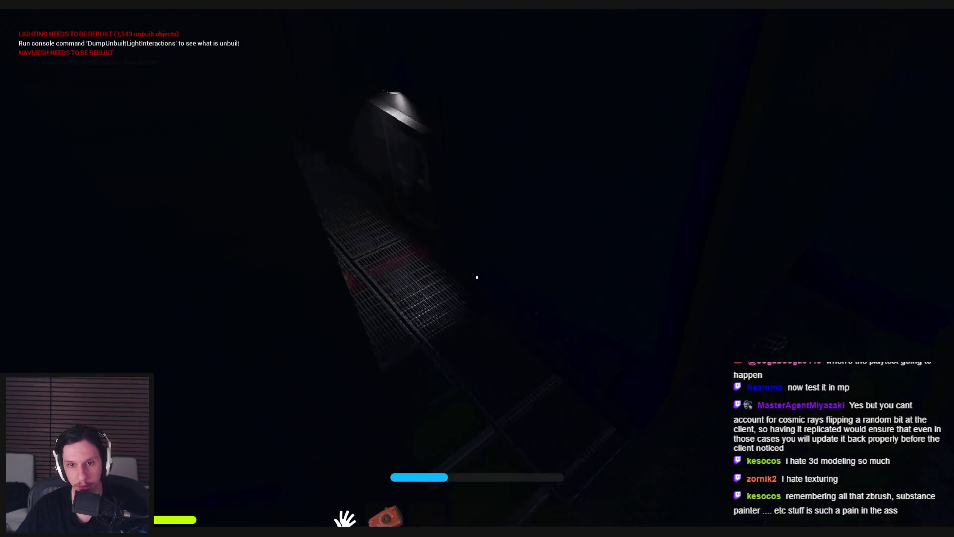
key("w")
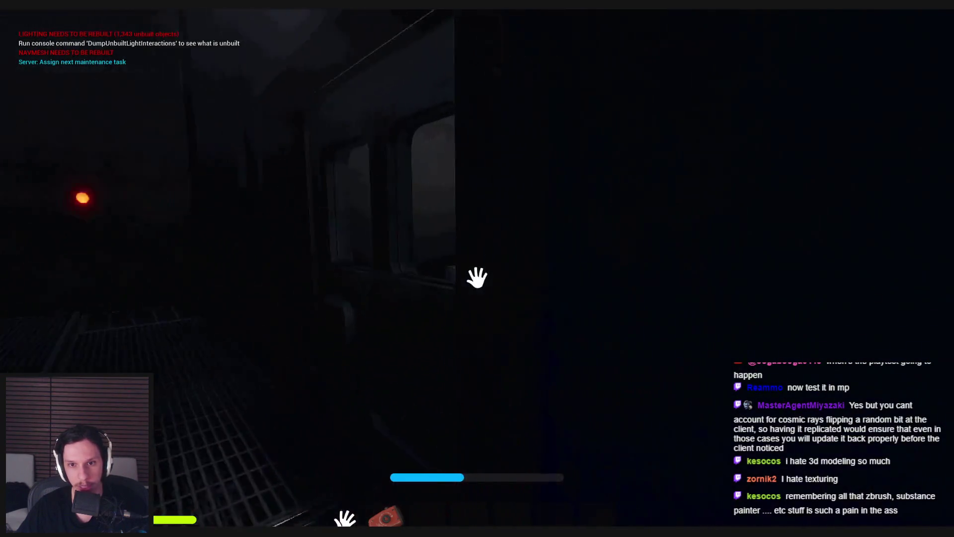
key("w")
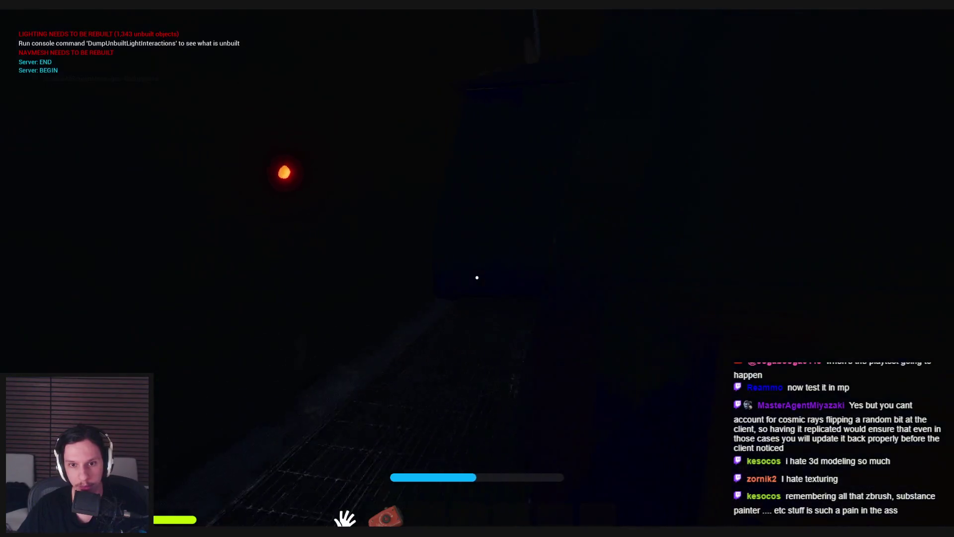
key("w")
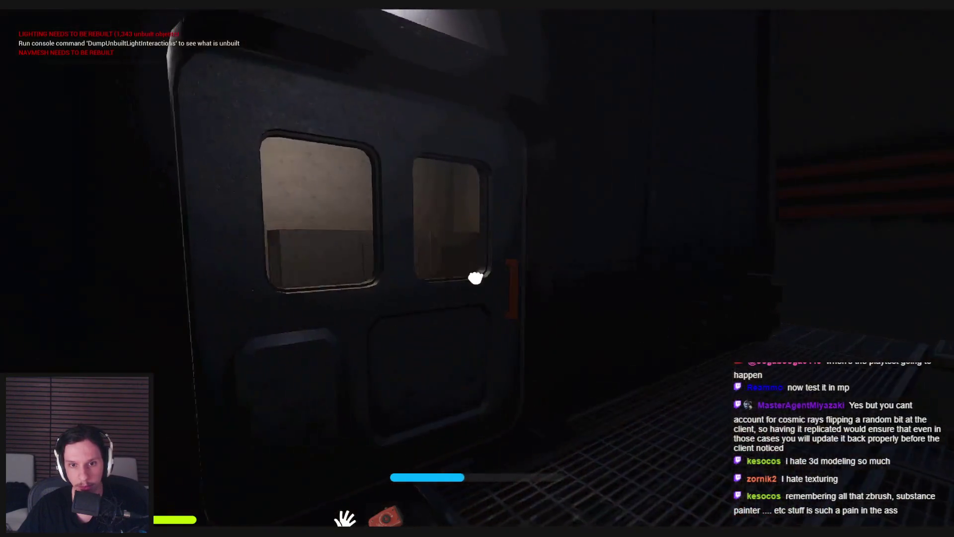
key("w")
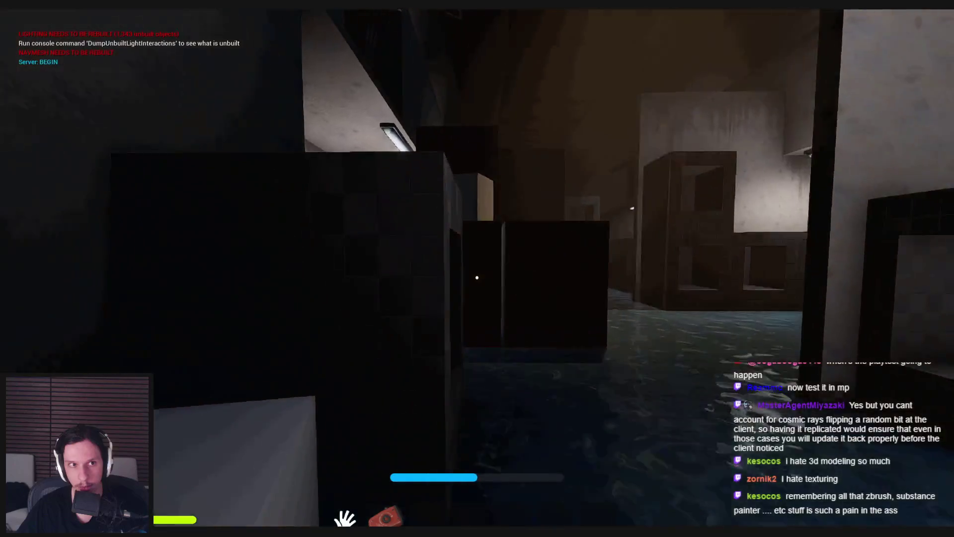
key("w")
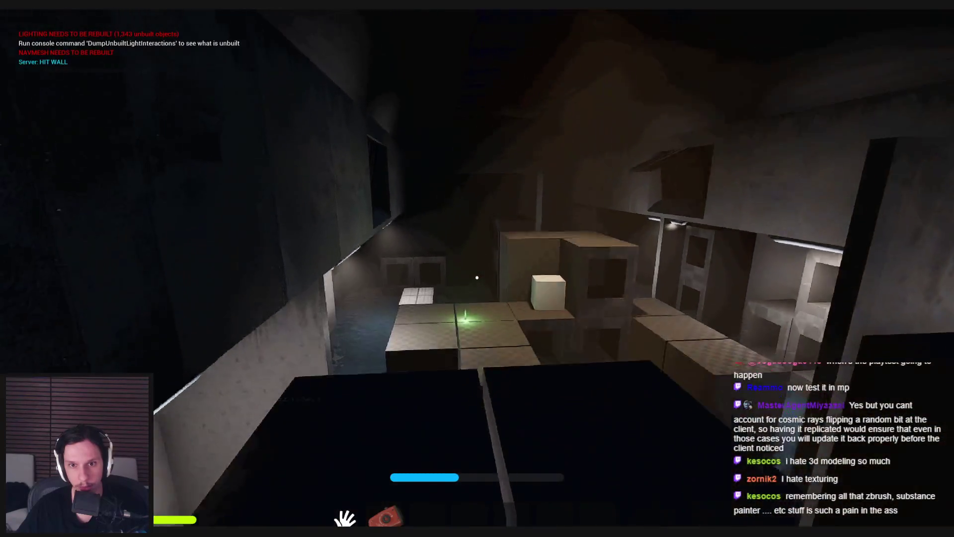
- Walk past the pillar to the exit door, open it, step out, then close it
key("w")
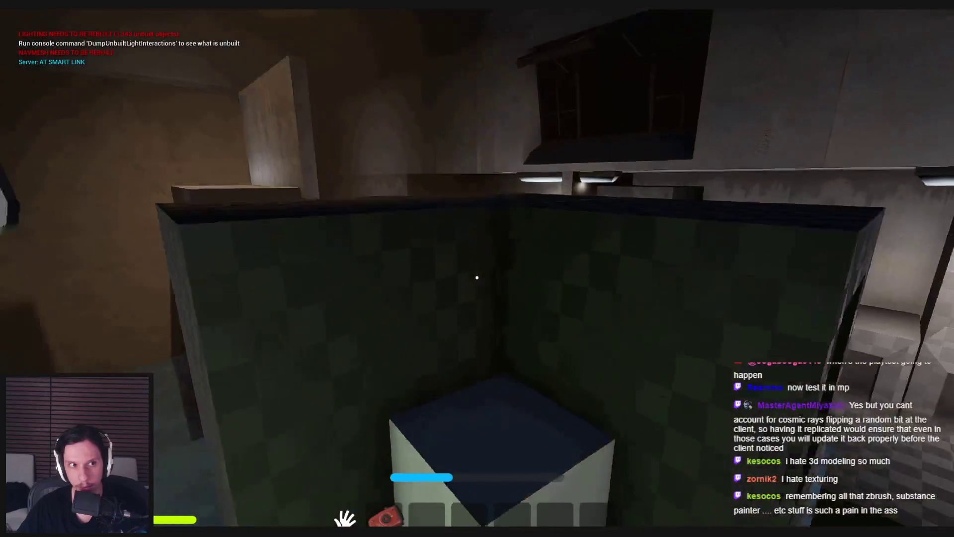
key("w")
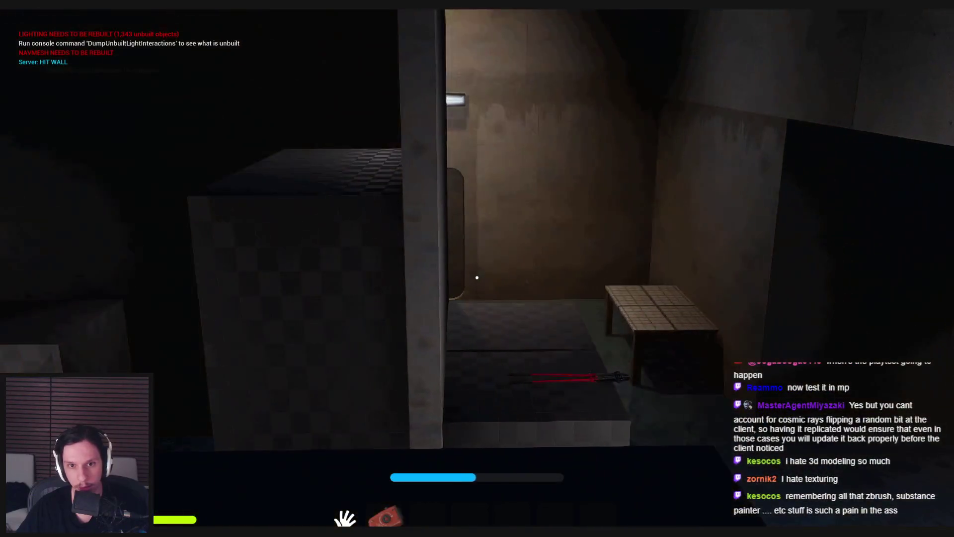
key("w")
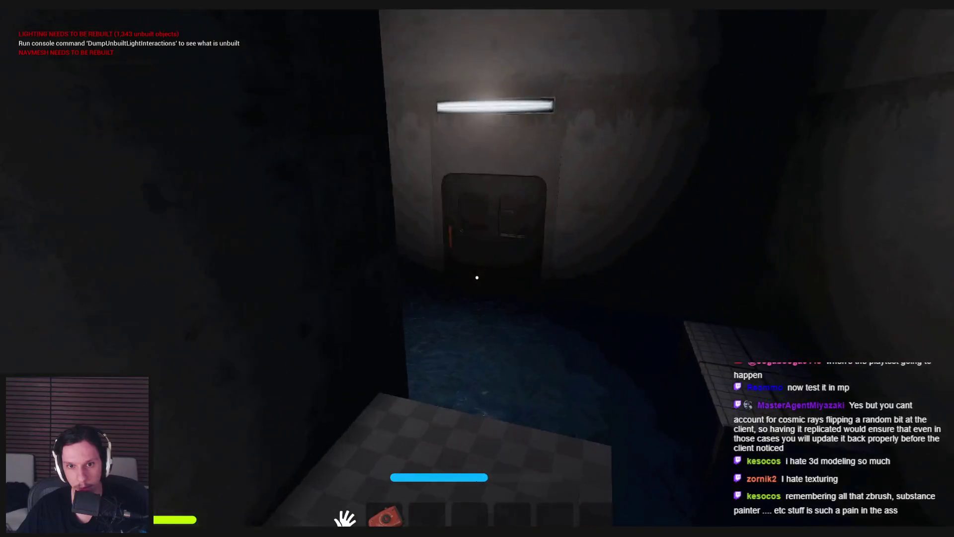
key("w")
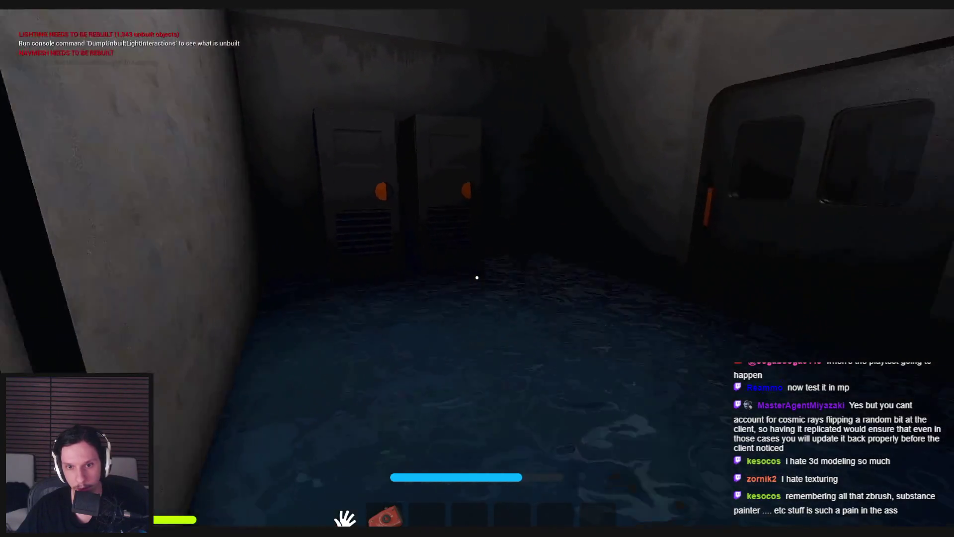
key("e")
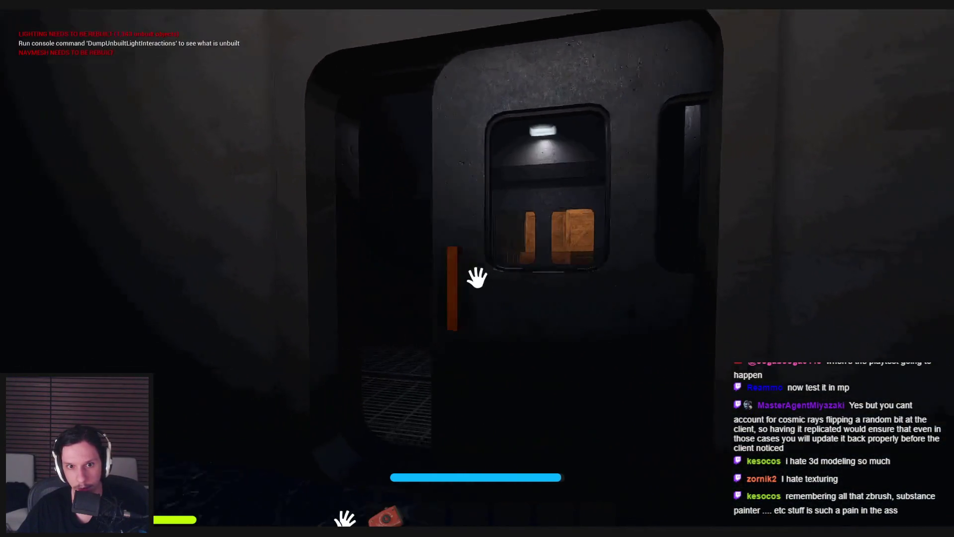
key("w")
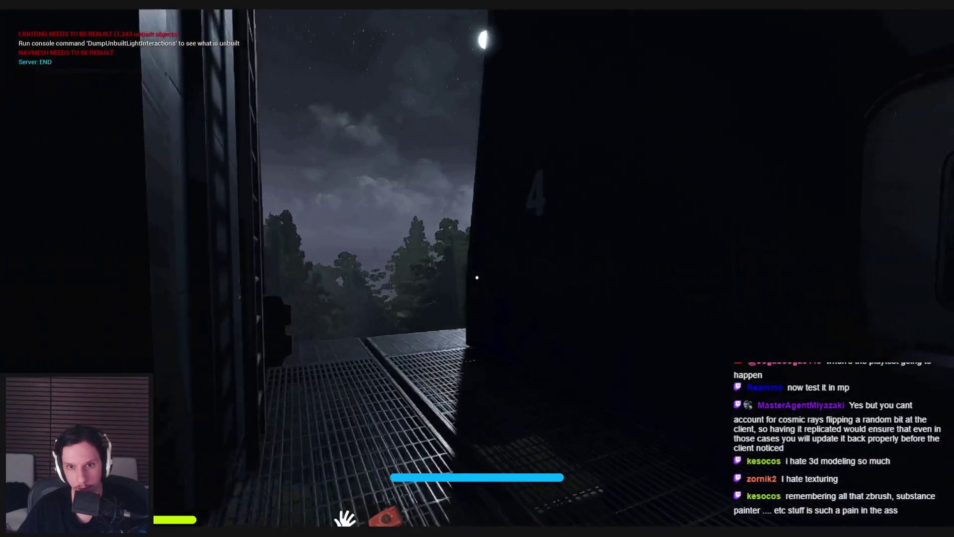
key("e")
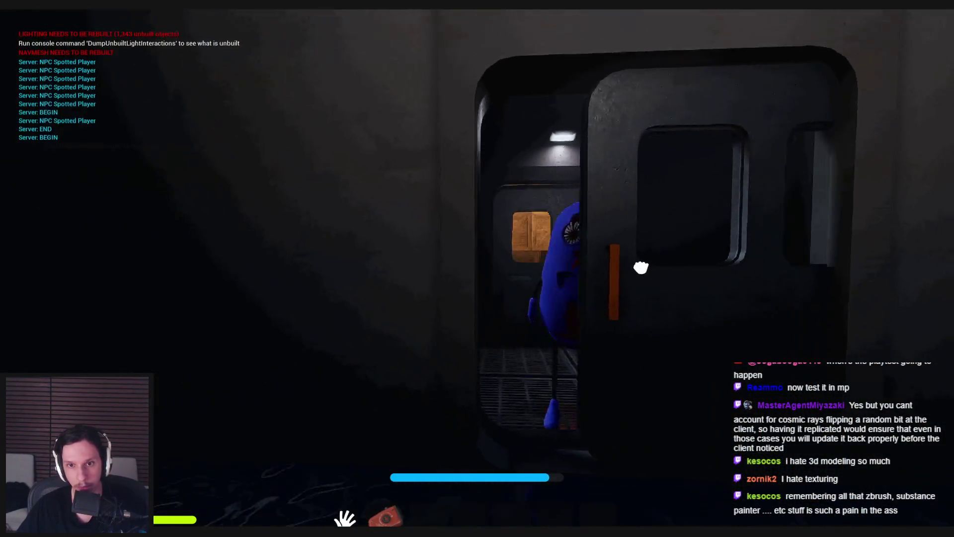
key("w")
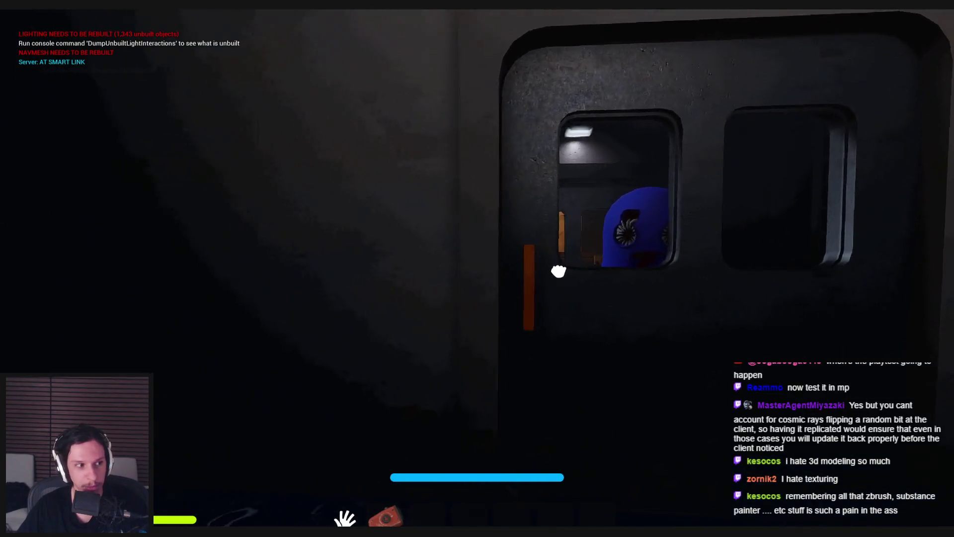
key("w")
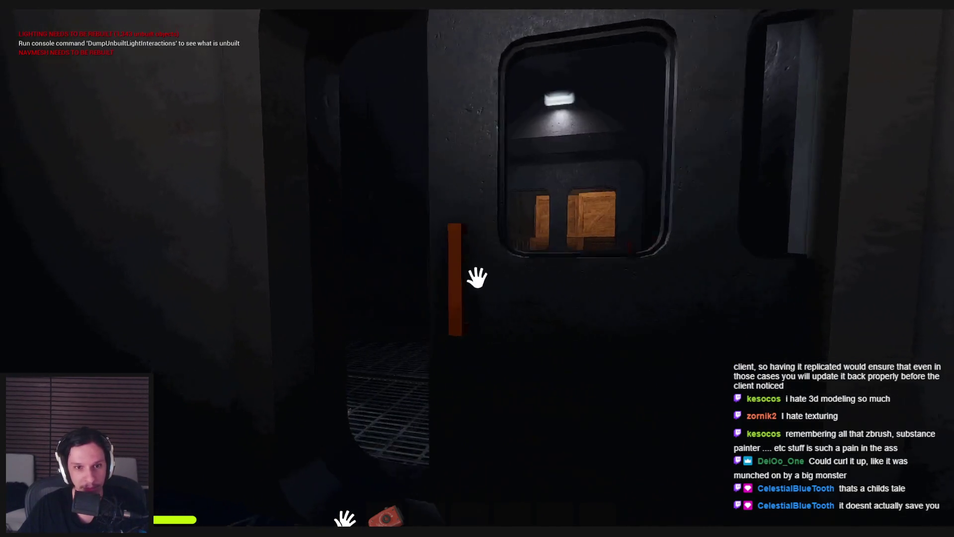
- Go through the cabin exit door onto the catwalk, pull it shut, and reopen it
left_click(476, 277)
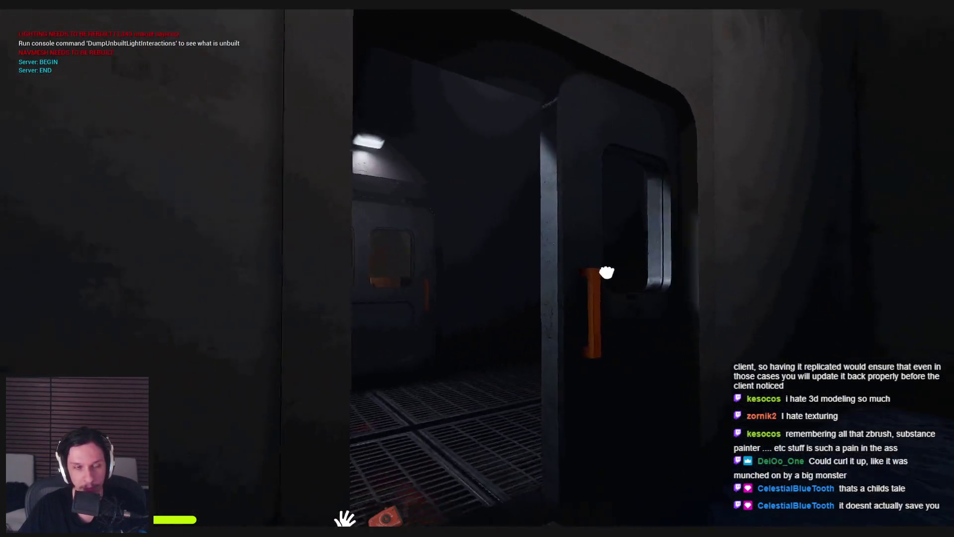
left_click_drag(606, 273, 556, 266)
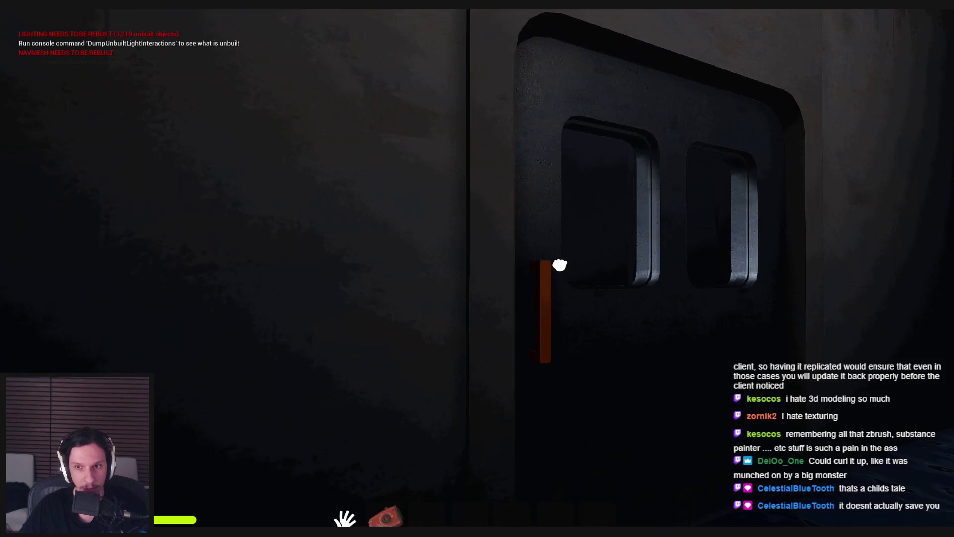
left_click(559, 265)
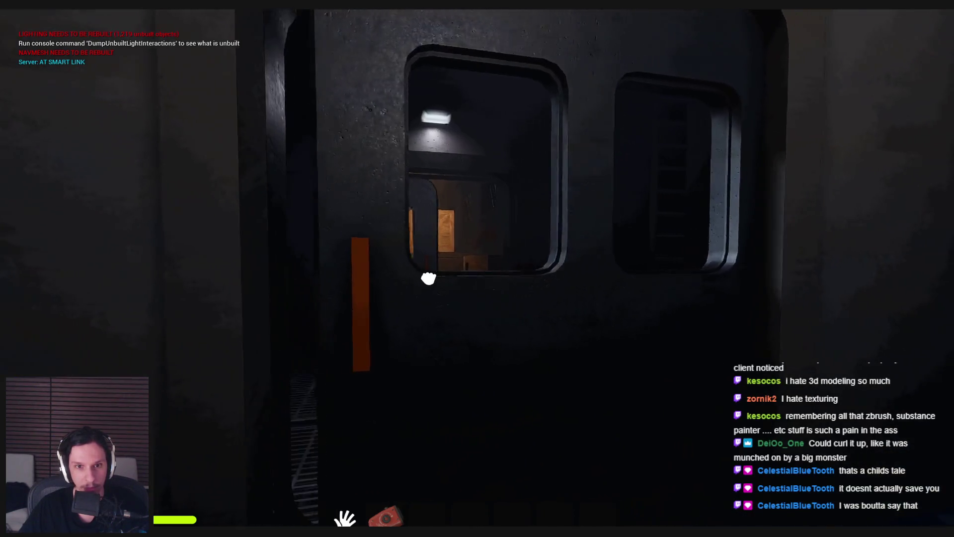
- Walk and sprint along the outdoor grated walkway beside the cabin toward the forest
key("w")
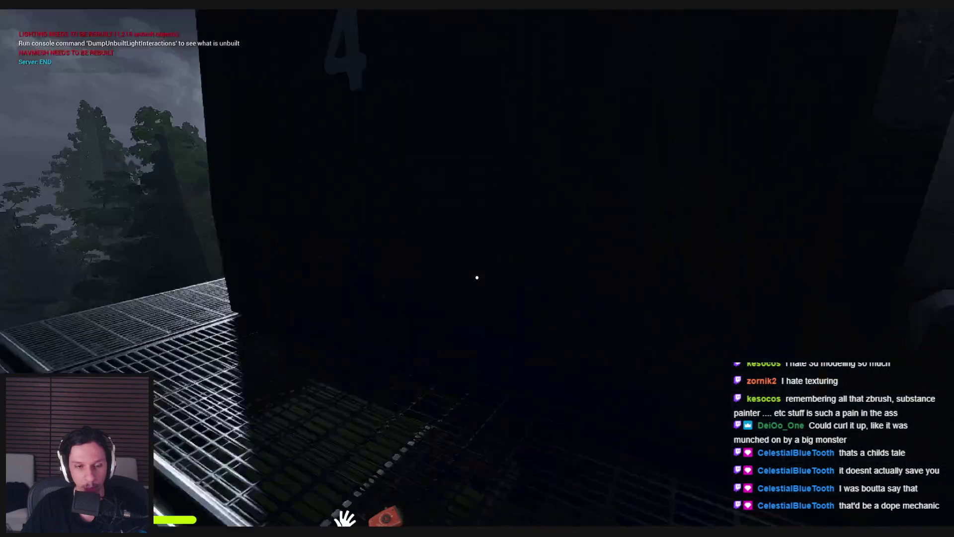
key("w")
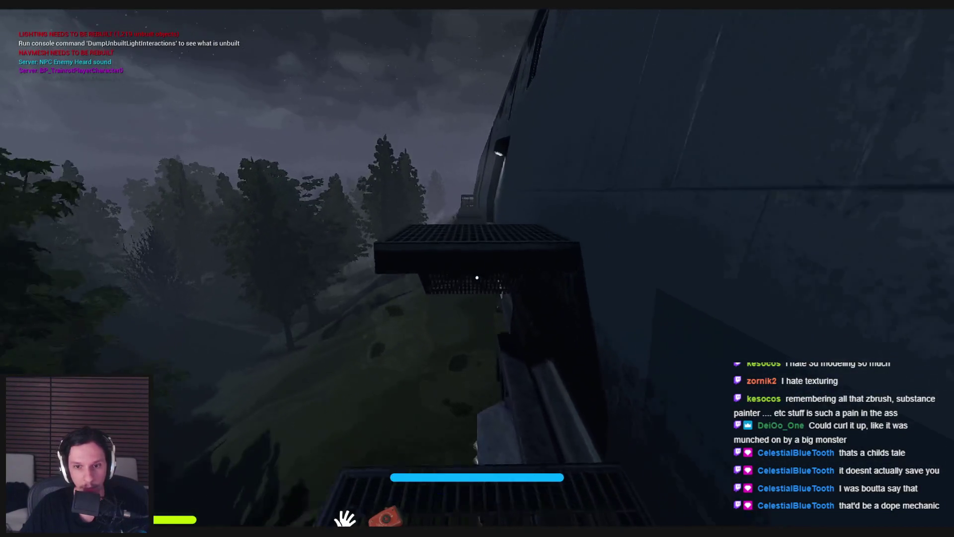
key("w")
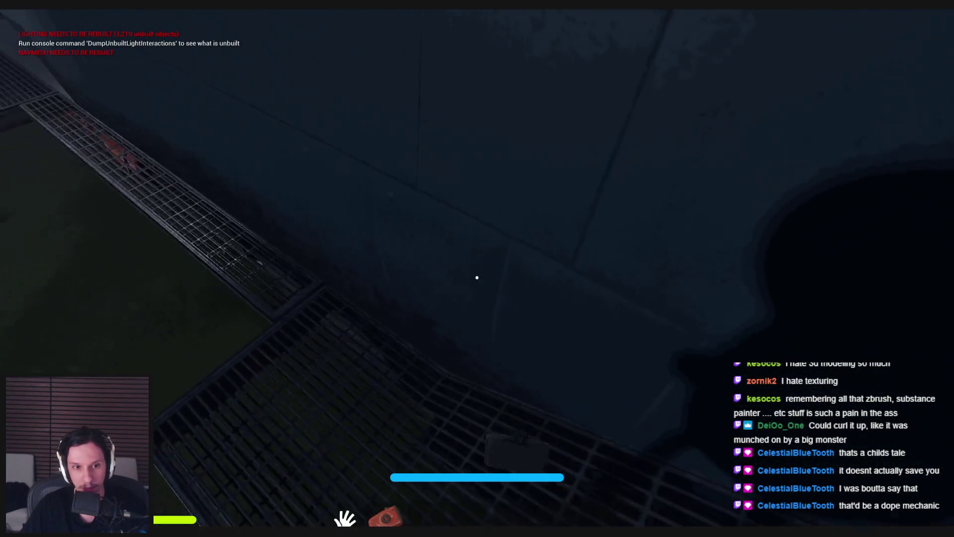
key("shift+w")
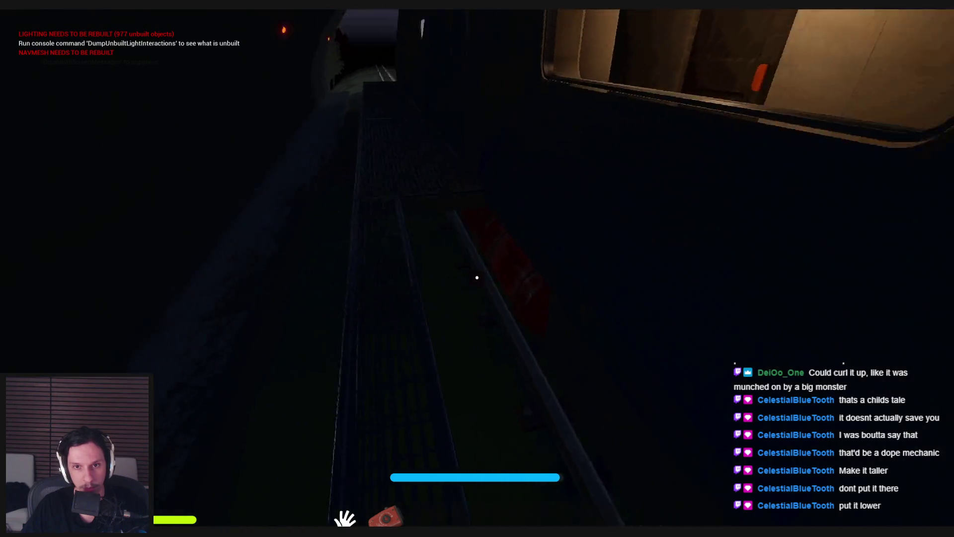
left_click(477, 277)
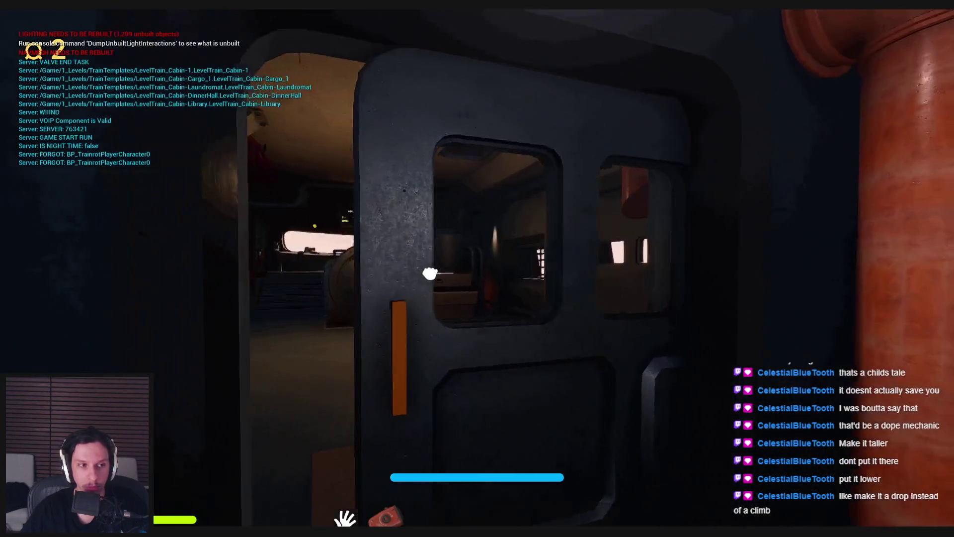
- Press the START/STOP button on the desk, then head back out along the outdoor catwalk
key("w")
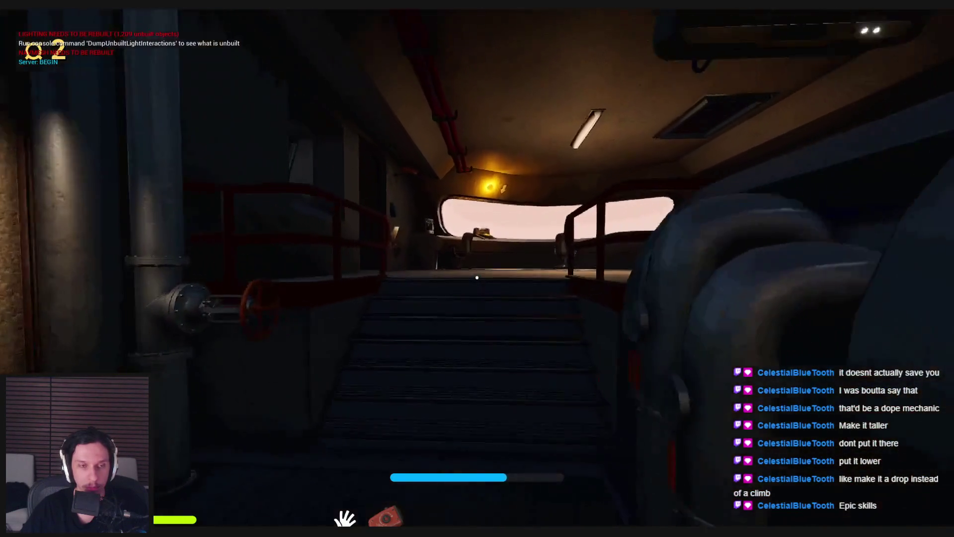
key("w")
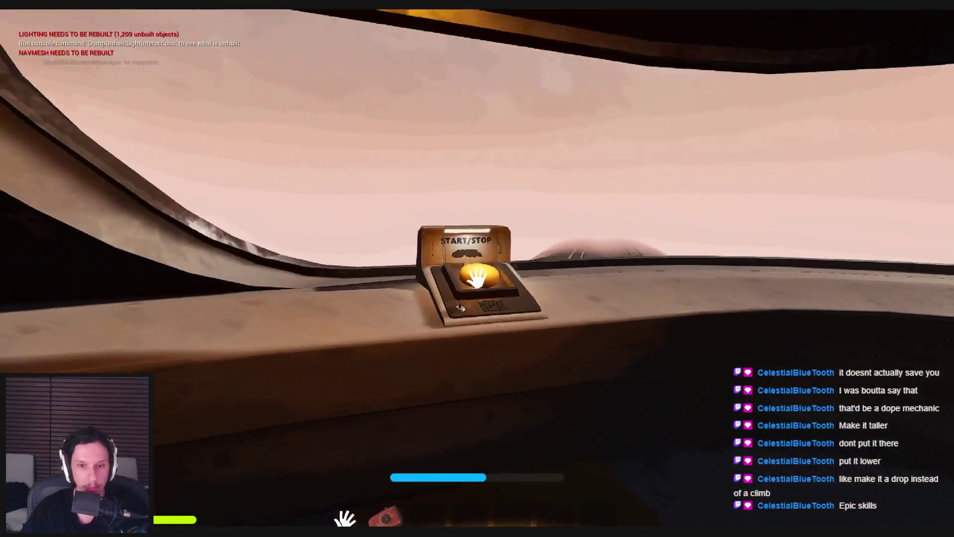
key("e")
key("w")
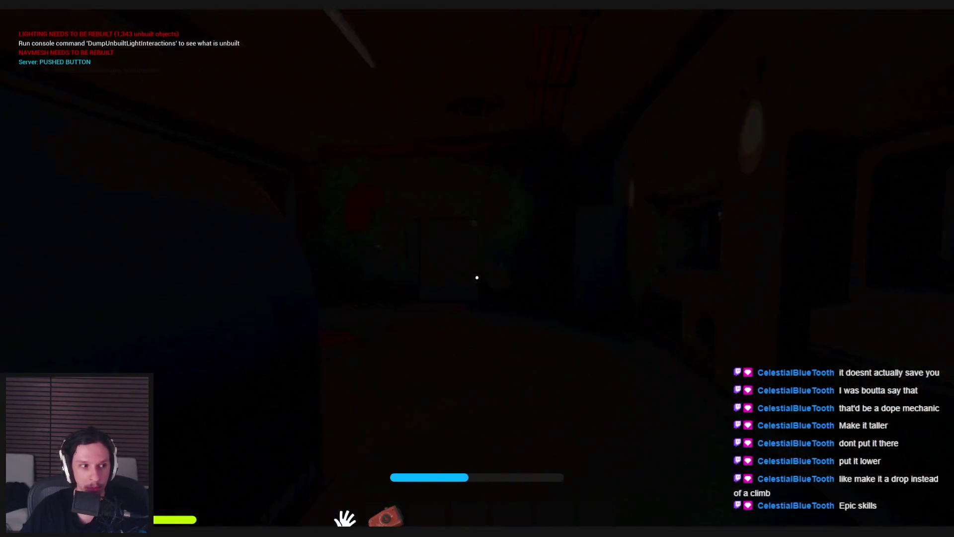
key("w")
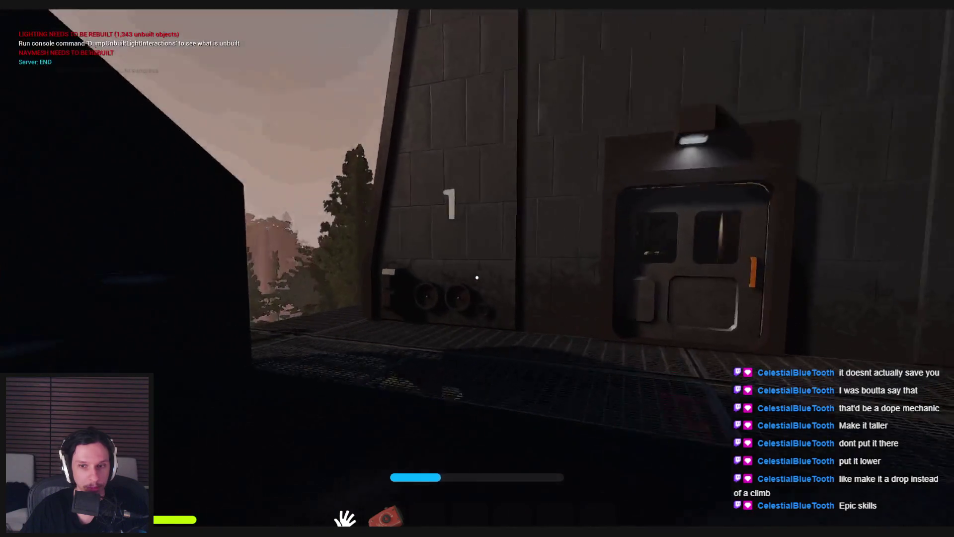
key("w")
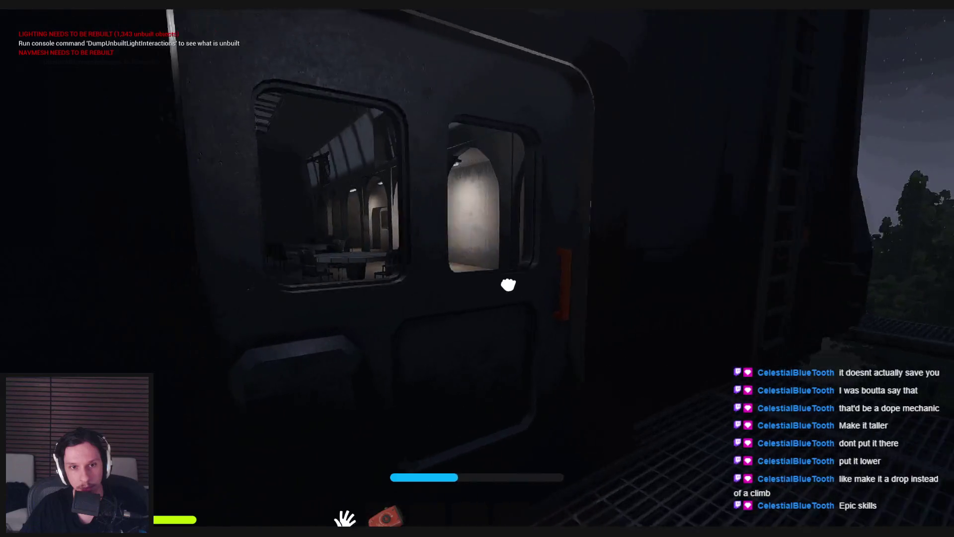
- Enter the dining hall, pick up the red item and fire extinguisher, and explore the dark room
left_click(477, 277)
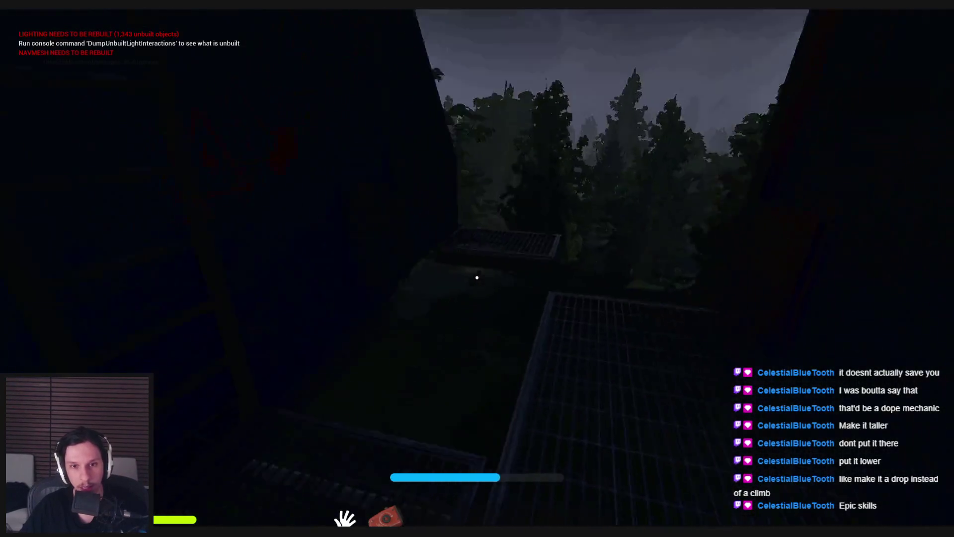
key("w")
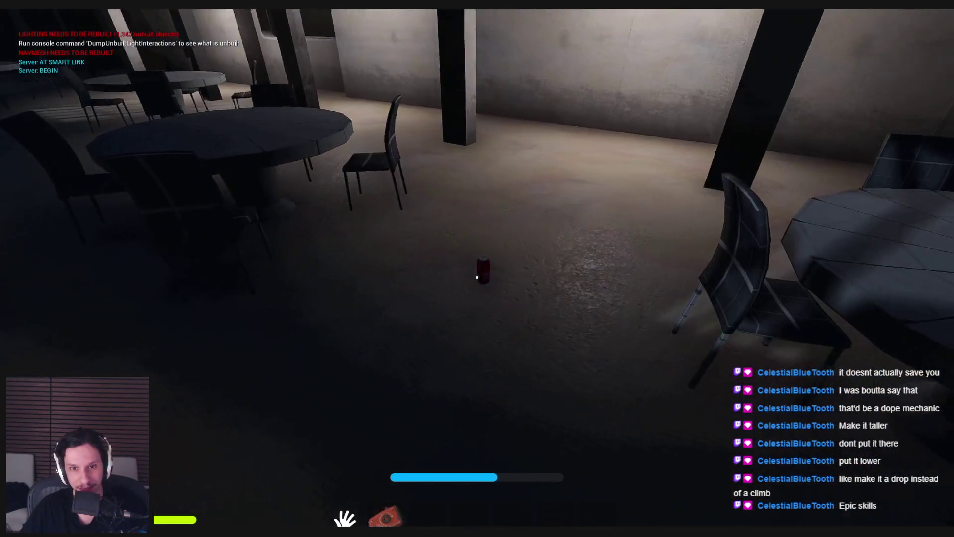
left_click(476, 277)
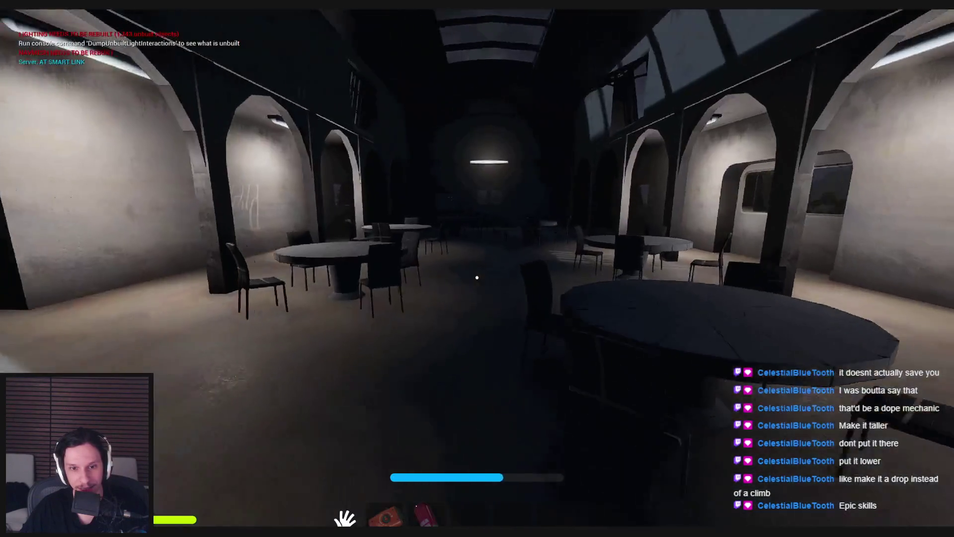
key("w")
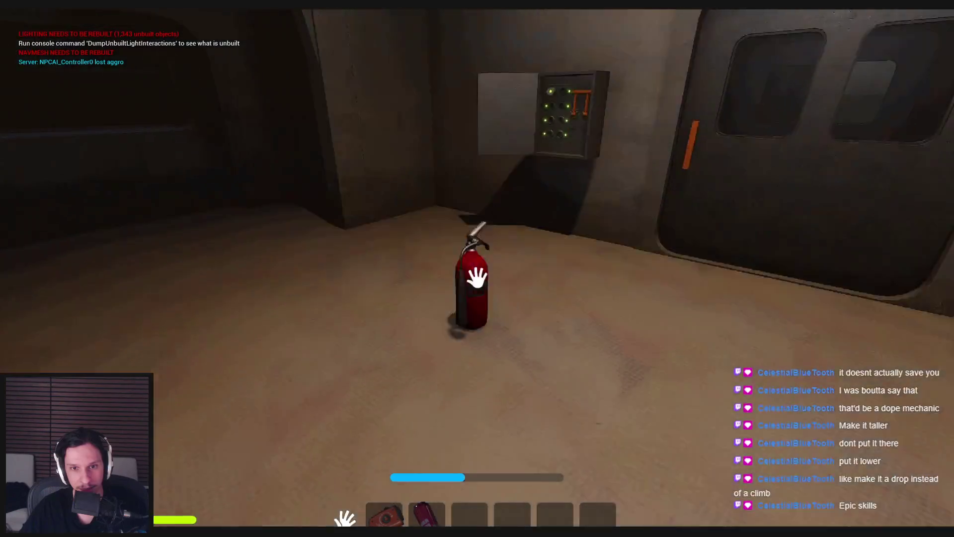
left_click(477, 277)
key("w")
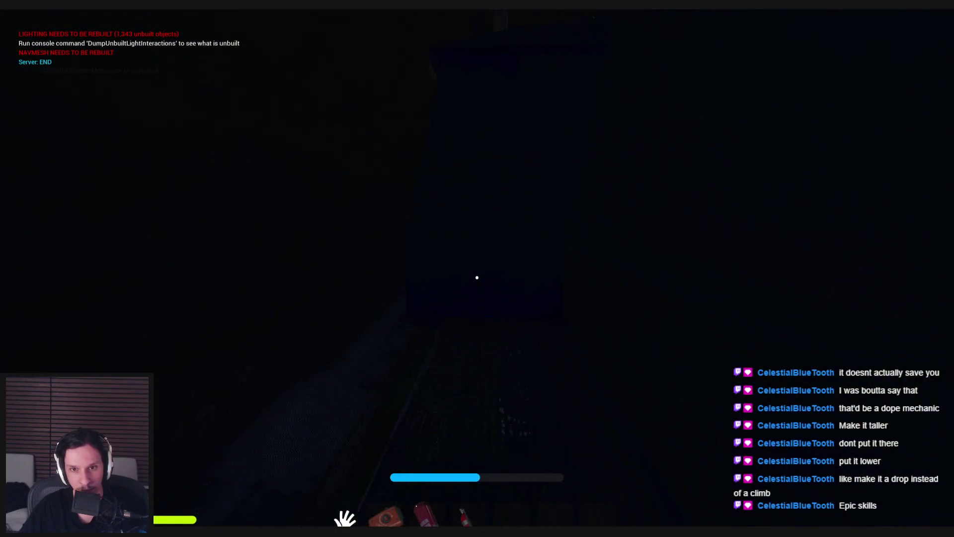
key("w")
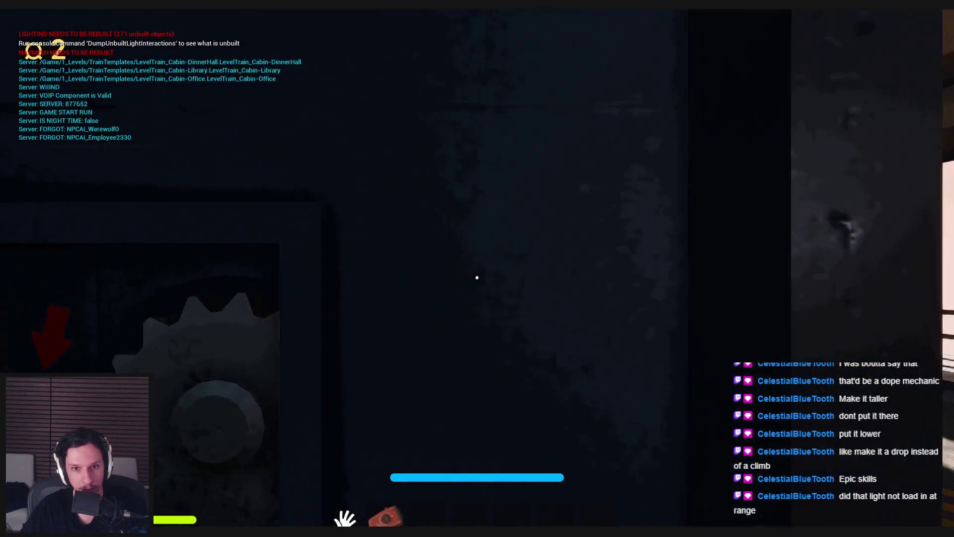
- Stop the playtest and restore the full editor layout
key("Escape")
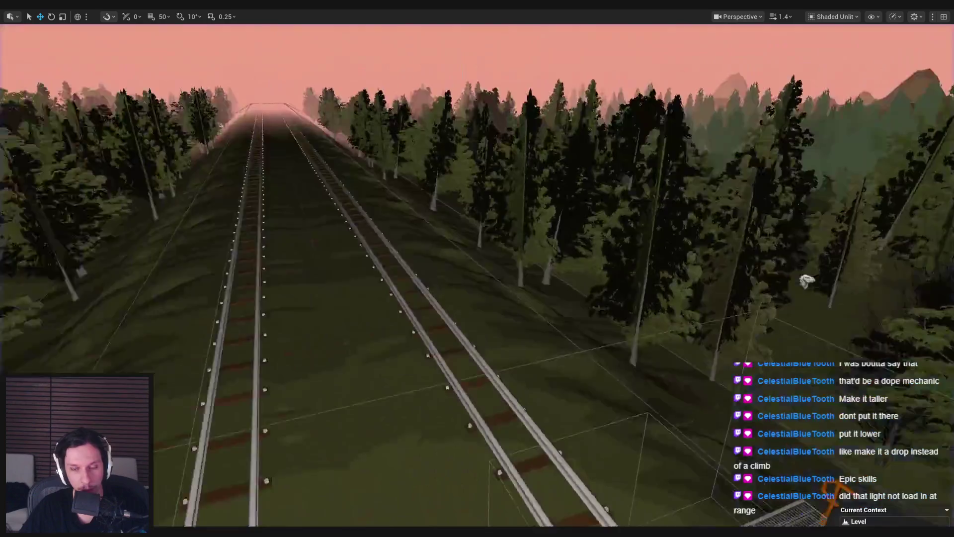
key("F11")
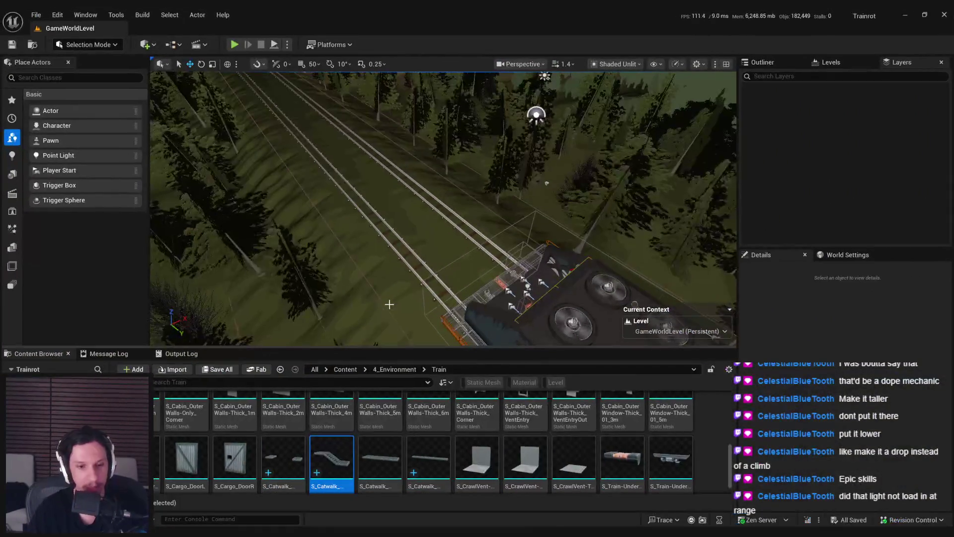
key("alt+Tab")
- Isolate the catwalk in Edit Mode and, from top view, add a loop cut on the right panel
scroll(427, 261, "up", 8)
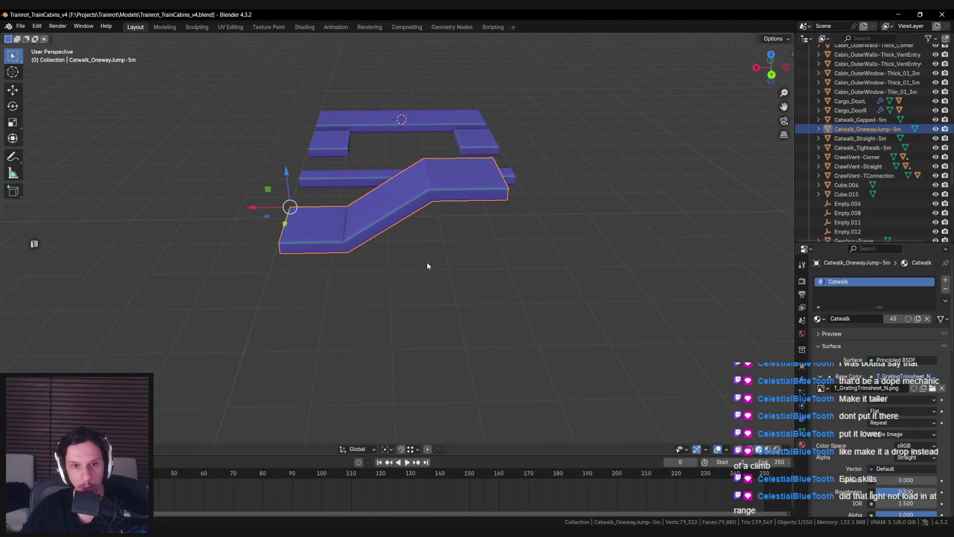
scroll(433, 288, "down", 5)
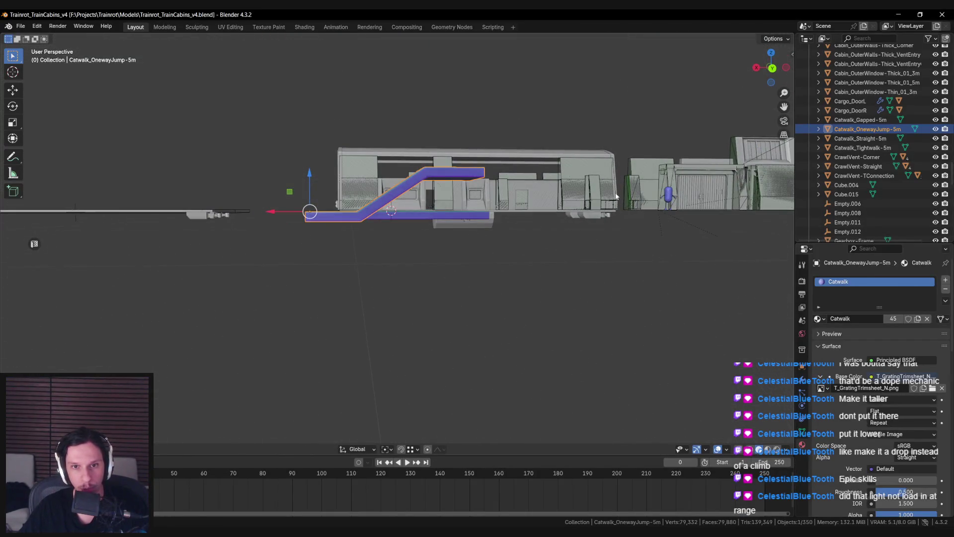
key("Tab")
key("KP_Divide")
scroll(418, 248, "up", 5)
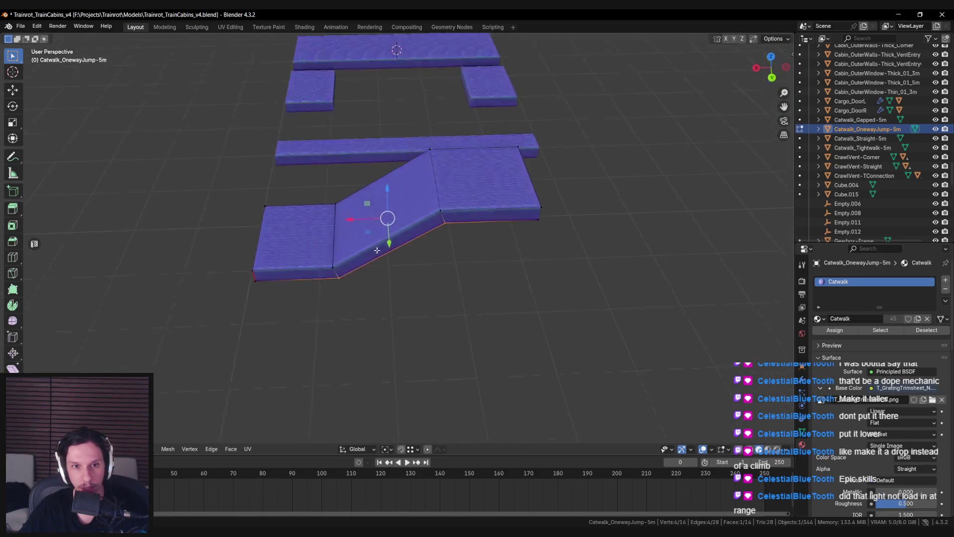
scroll(417, 254, "up", 4)
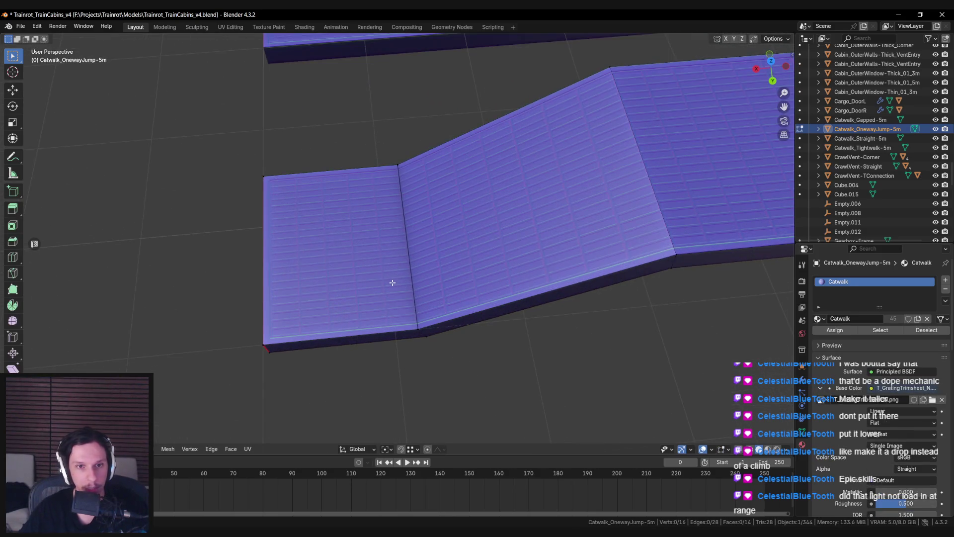
key("KP_7")
scroll(473, 211, "up", 1)
key("ctrl+r")
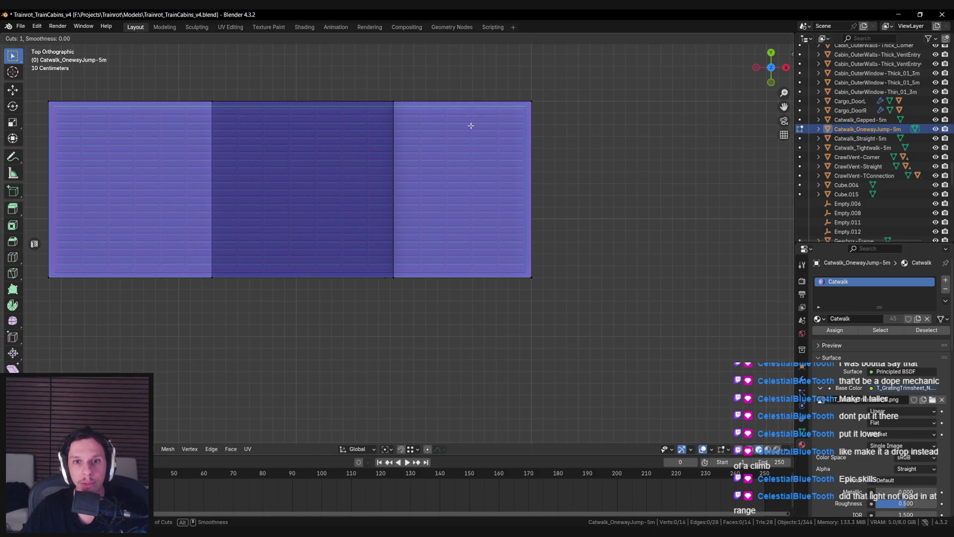
key("Escape")
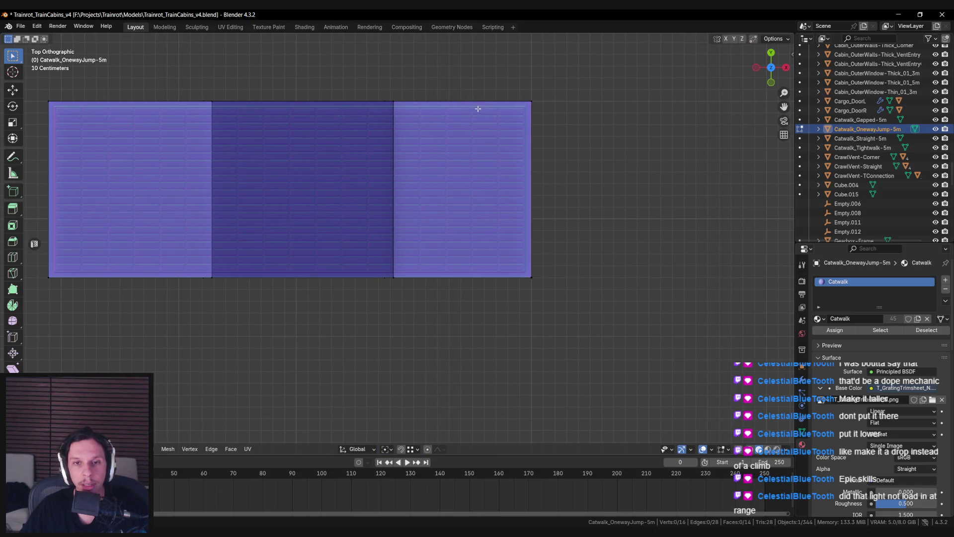
scroll(490, 85, "up", 2)
scroll(471, 102, "down", 1)
scroll(488, 73, "up", 2)
key("ctrl+r")
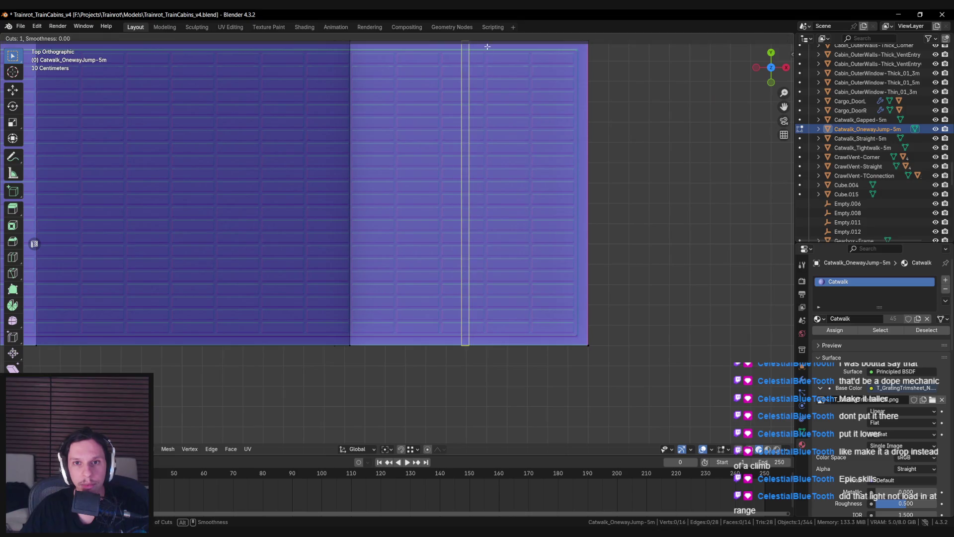
left_click(497, 67)
left_click(548, 62)
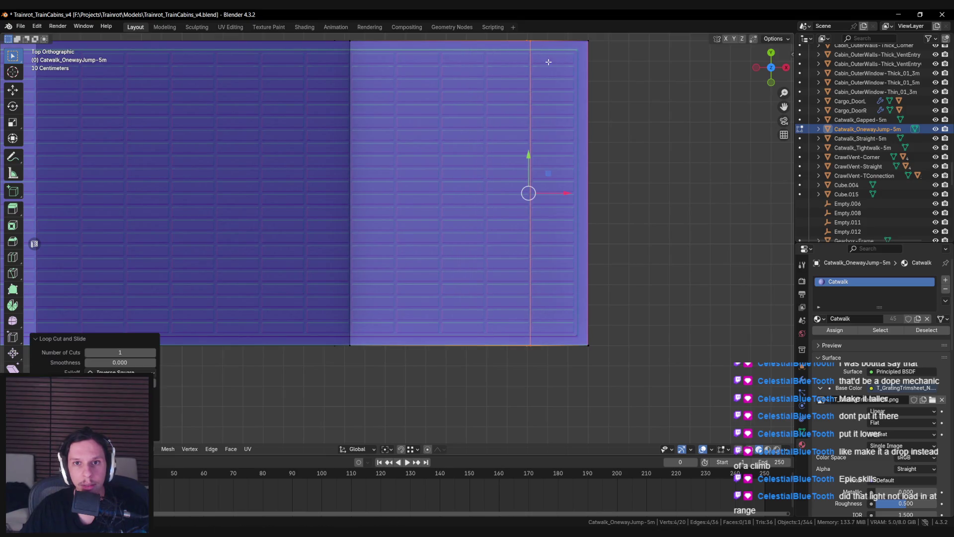
- Scale the selected end section along X and shift its edges slightly along X
left_click_drag(553, 259, 641, 216)
key("n")
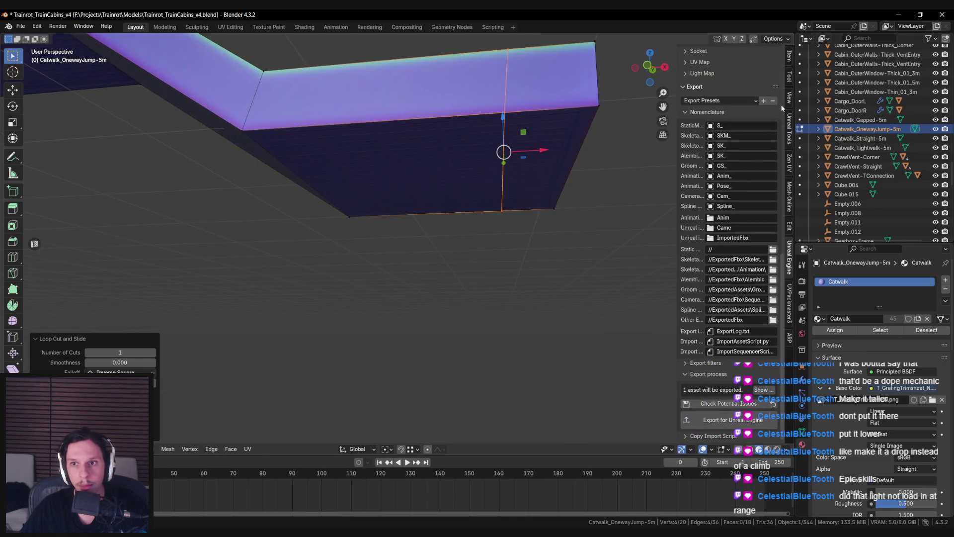
key("s")
key("x")
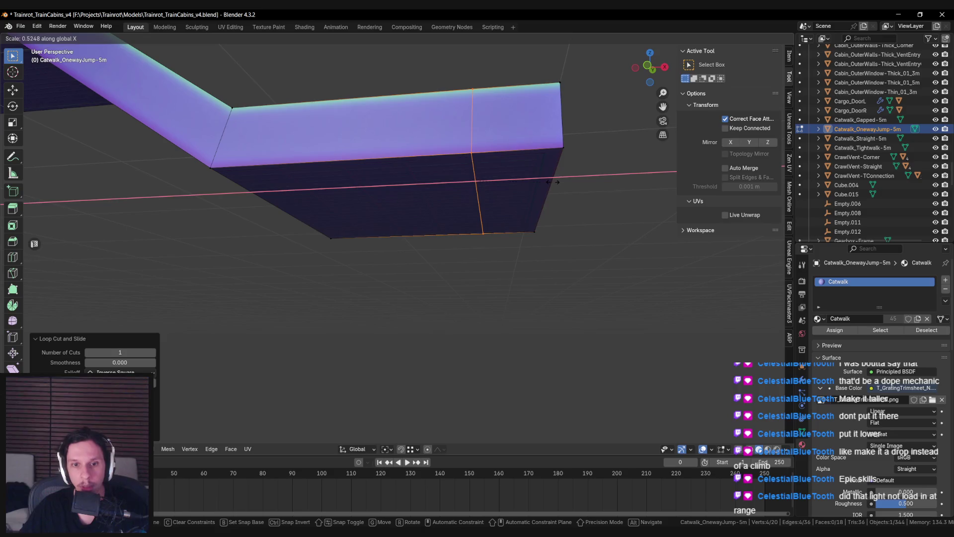
type("0")
key("Return")
key("KP_7")
scroll(553, 170, "up", 3)
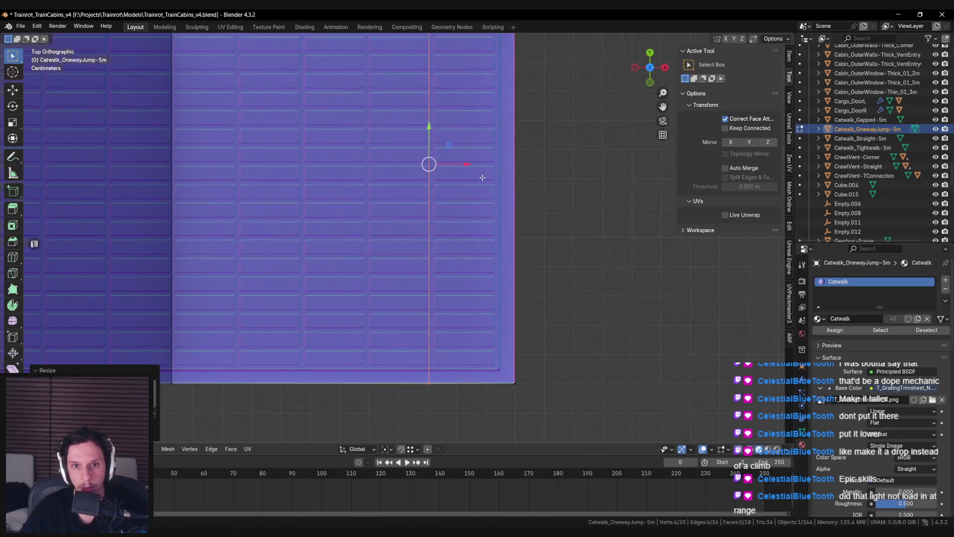
left_click_drag(465, 163, 431, 163)
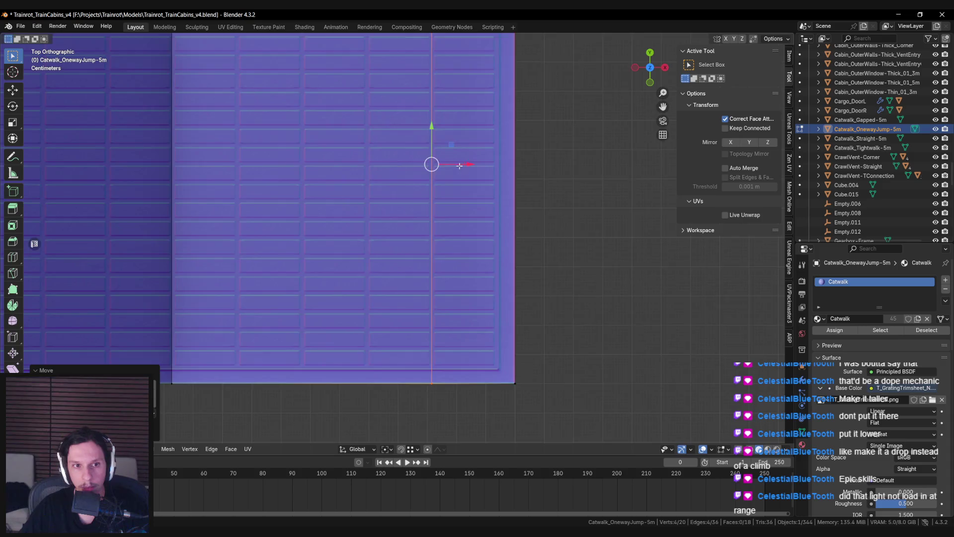
- Delete the middle section and slide the left section over toward the blue part
key("alt+a")
scroll(397, 198, "down", 3)
key("l")
key("x")
left_click(413, 197)
scroll(412, 197, "down", 1)
key("l")
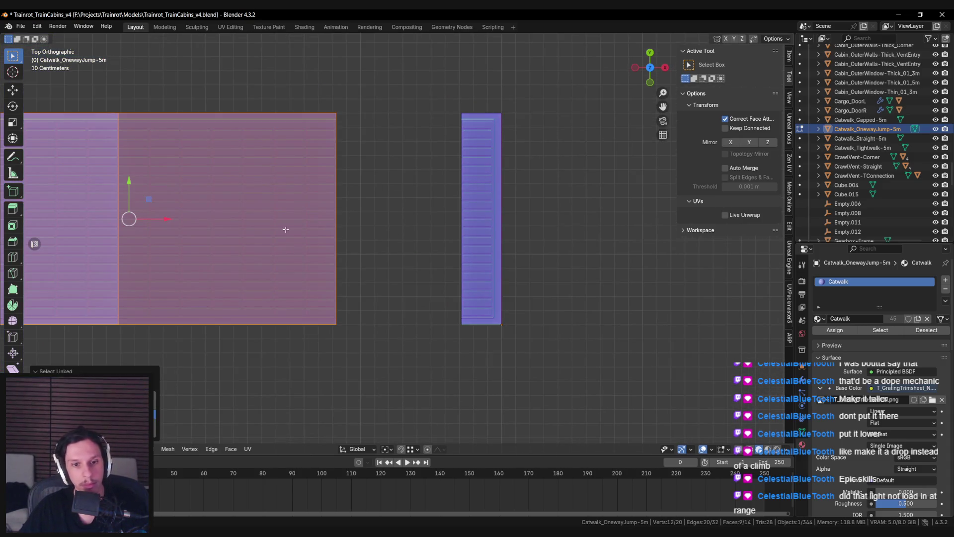
mouse_move(170, 219)
left_mouse_down()
mouse_move(452, 219)
mouse_move(292, 217)
left_mouse_up()
key("alt+a")
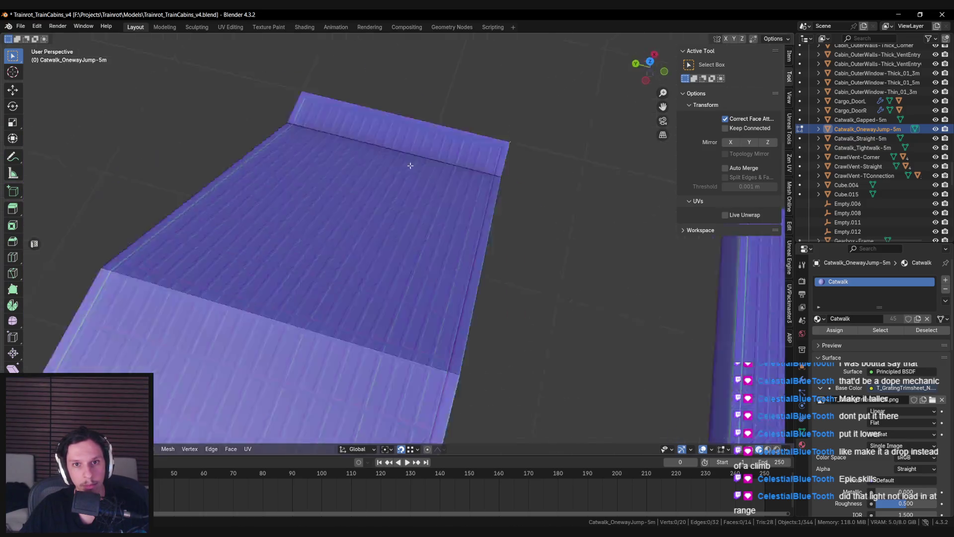
- Undo the stray move and slide the ramp-end vertical edge right toward the wall
left_click_drag(452, 168, 360, 177)
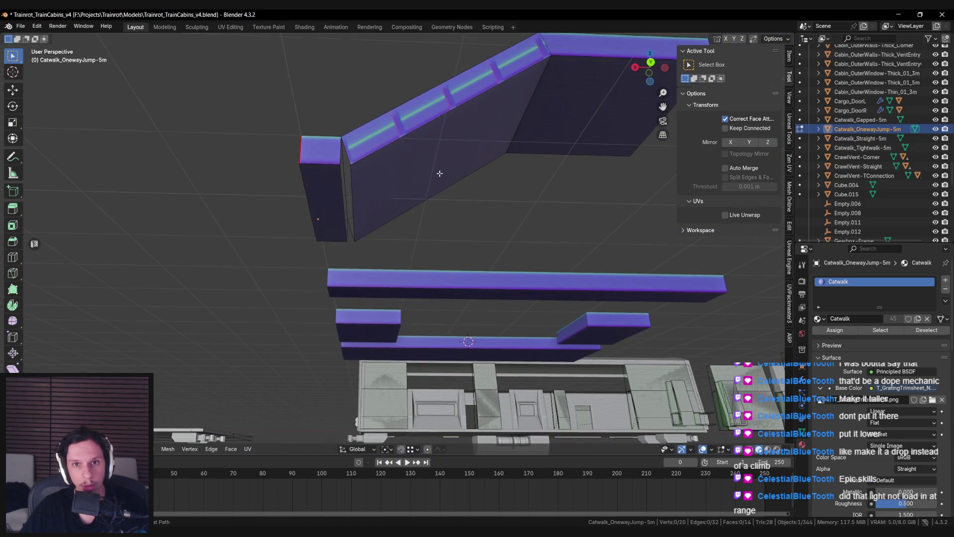
key("ctrl+z")
key("ctrl+z")
left_click_drag(487, 206, 515, 132)
left_click(327, 202)
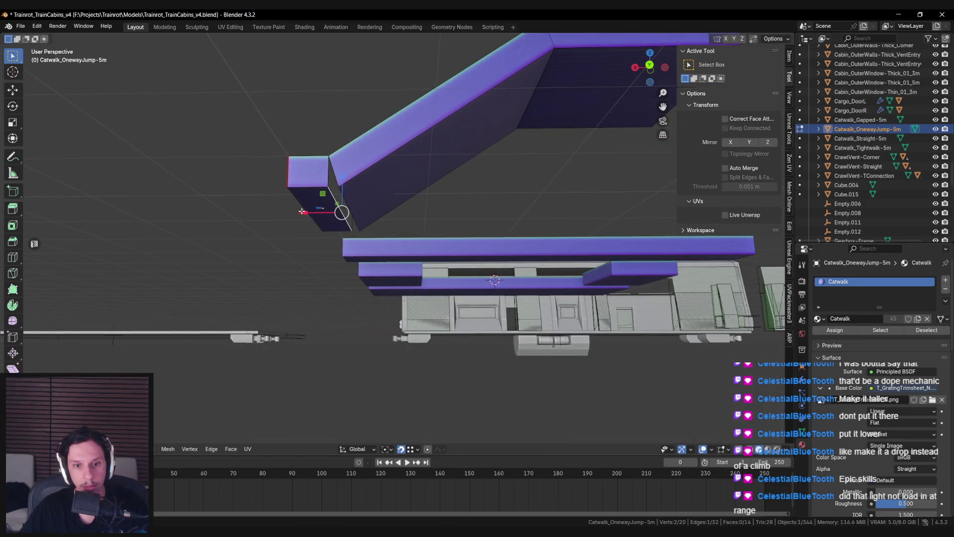
scroll(601, 178, "up", 2)
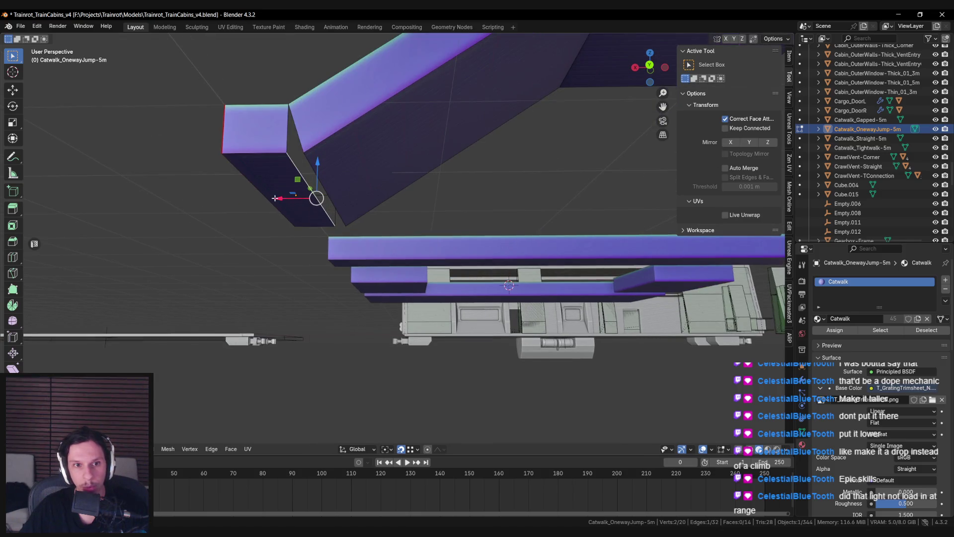
scroll(322, 182, "up", 4)
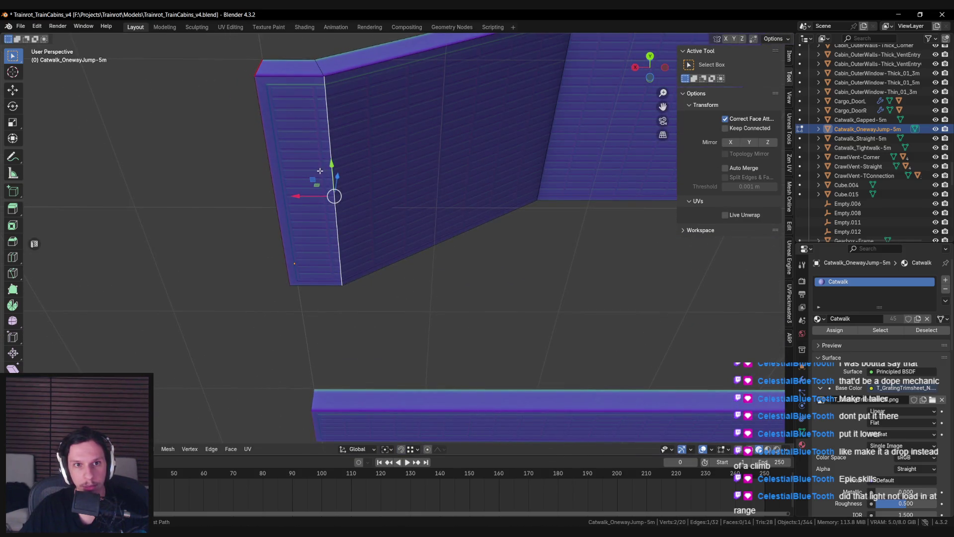
key("ctrl+z")
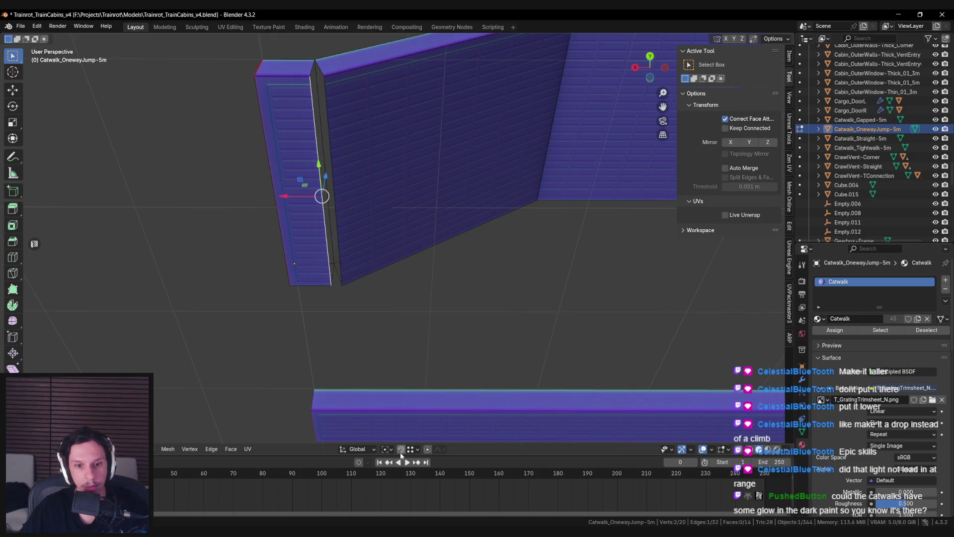
left_click_drag(277, 196, 288, 196)
key("Tab")
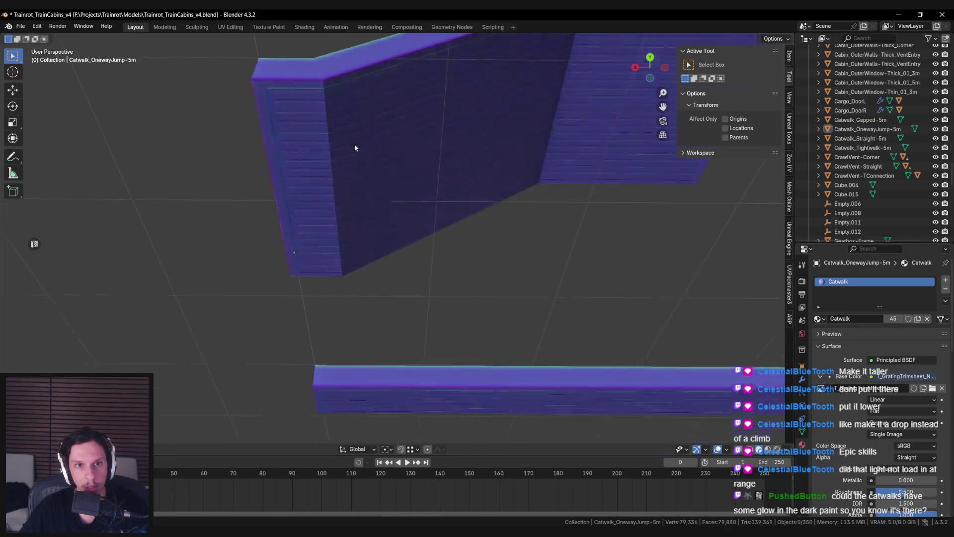
- Redo the edge slide so the end block meets the ramp wall flush, then exit Edit Mode
key("Tab")
key("ctrl+z")
key("ctrl+z")
key("ctrl+z")
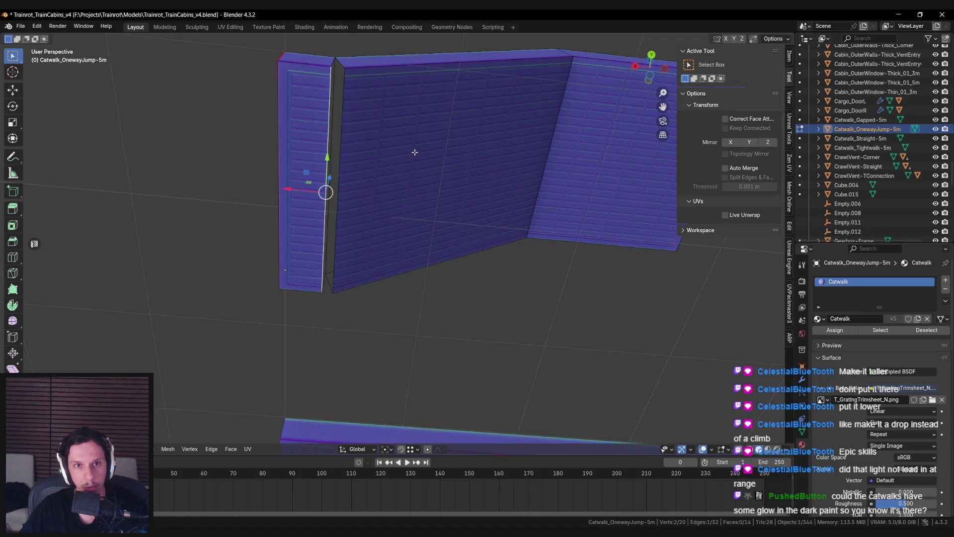
mouse_move(281, 193)
left_mouse_down()
mouse_move(318, 189)
mouse_move(346, 73)
mouse_move(345, 99)
left_mouse_up()
key("Tab")
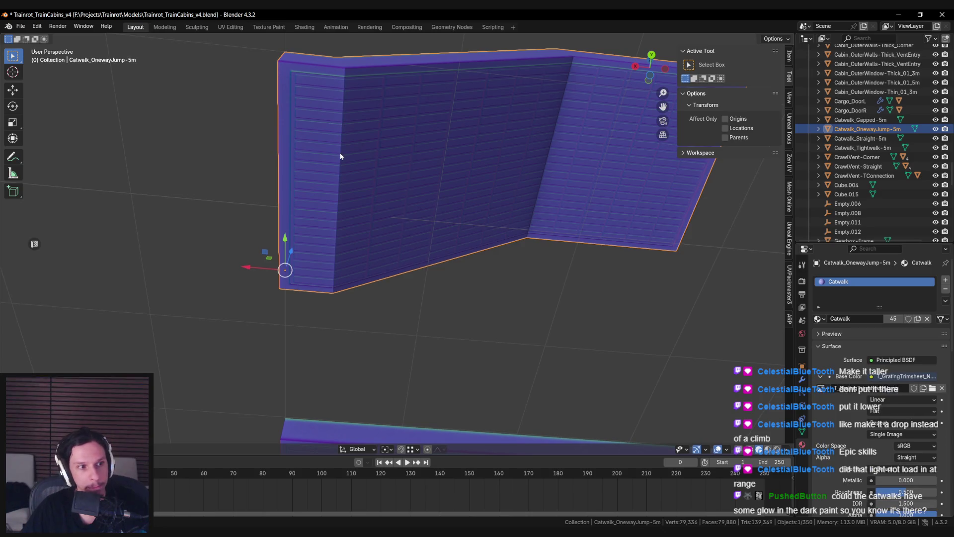
mouse_move(340, 157)
left_mouse_down()
mouse_move(350, 171)
mouse_move(332, 291)
mouse_move(380, 303)
mouse_move(267, 270)
mouse_move(312, 305)
mouse_move(383, 324)
mouse_move(377, 301)
mouse_move(362, 306)
mouse_move(398, 306)
left_mouse_up()
left_click(398, 306)
- Select the reshaped catwalk and scroll the Unreal Engine Assets Exporter settings down to Export process
scroll(398, 306, "down", 3)
left_click(457, 208)
left_click_drag(468, 240, 474, 228)
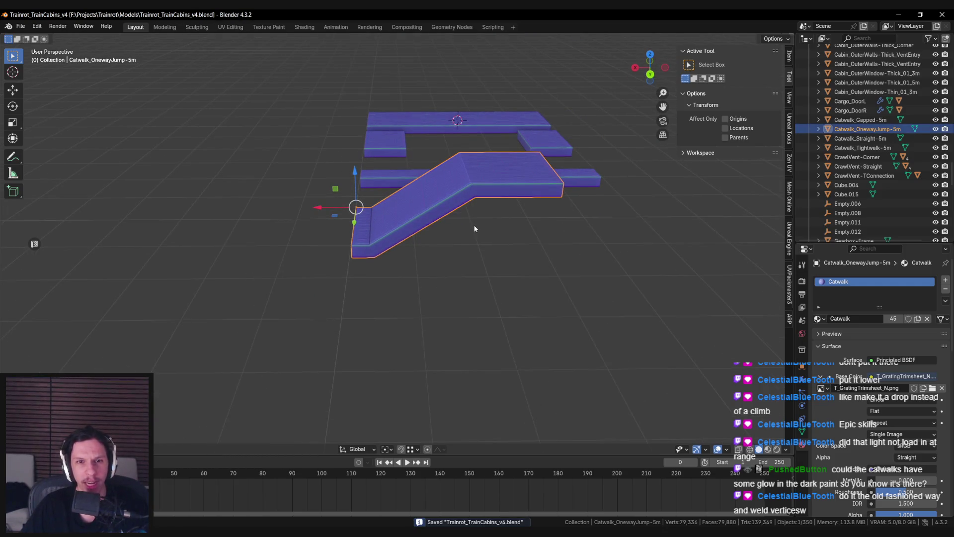
scroll(475, 228, "down", 2)
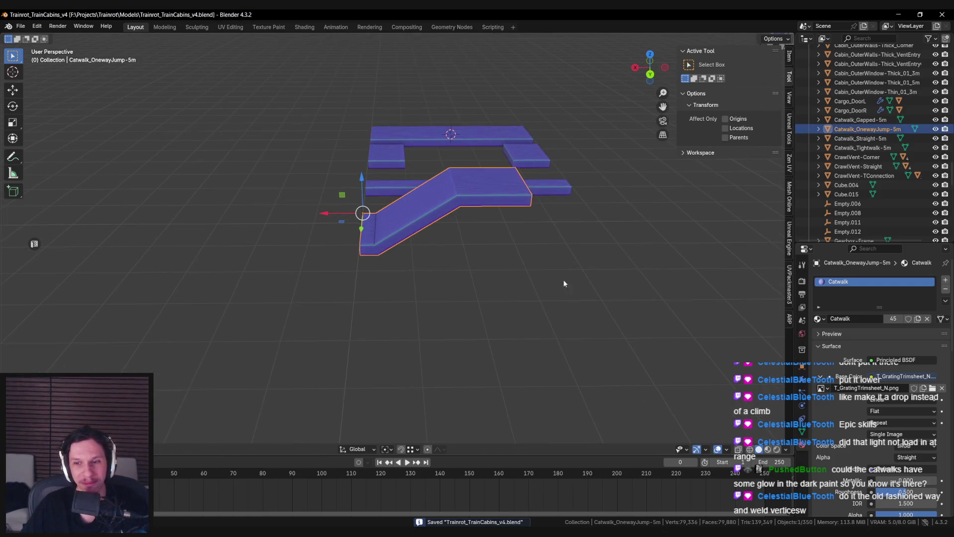
left_click(790, 239)
mouse_move(437, 224)
left_mouse_down()
mouse_move(461, 215)
mouse_move(496, 237)
left_mouse_up()
scroll(763, 365, "down", 8)
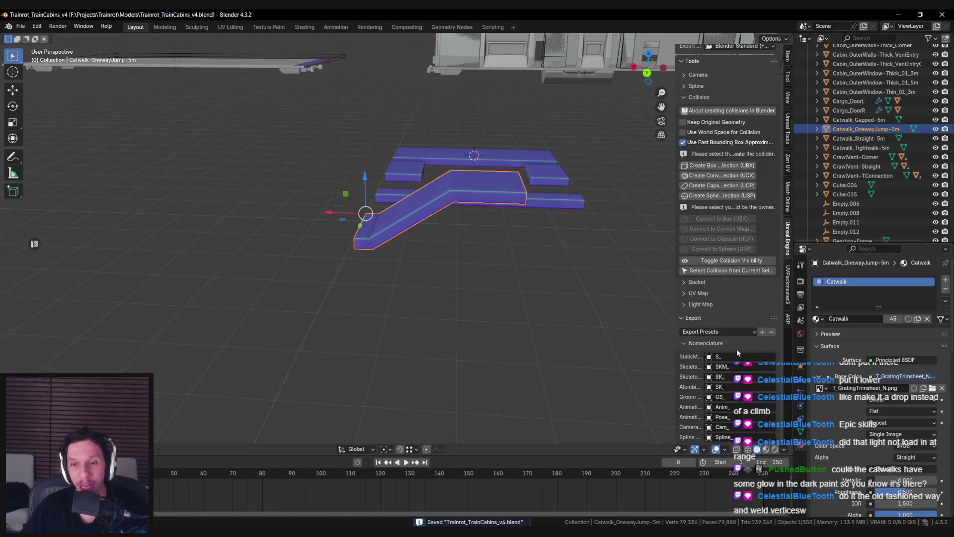
scroll(737, 348, "down", 10)
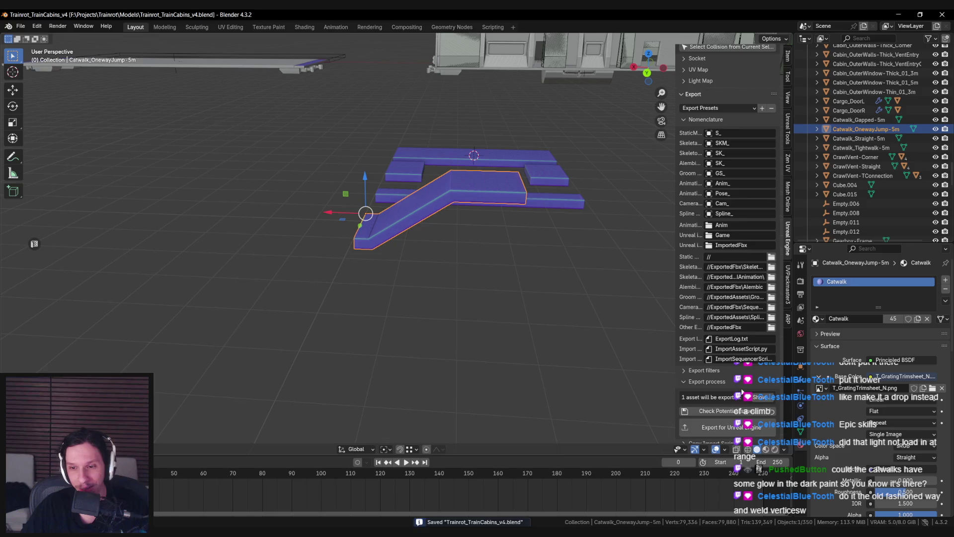
scroll(735, 400, "down", 1)
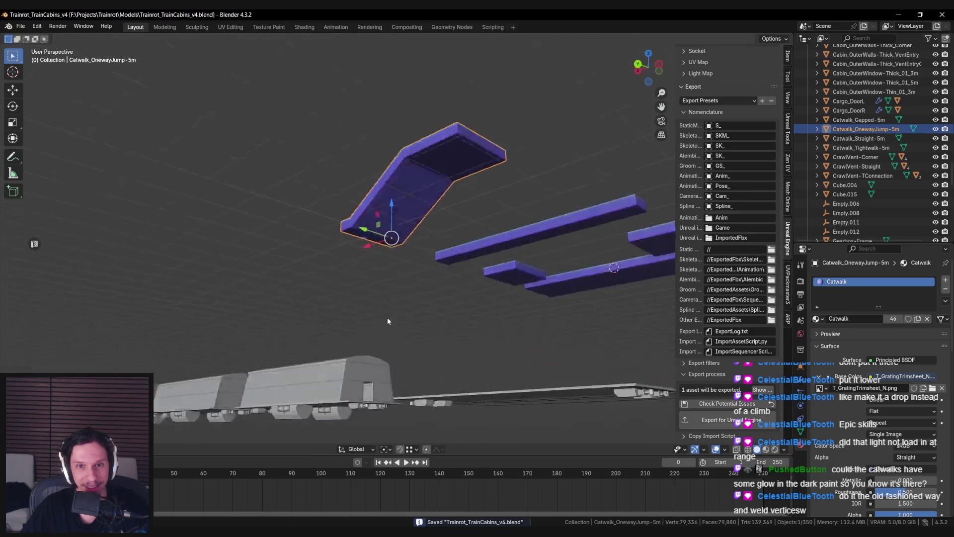
- Minimize the BP_GeneratedCatwalk blueprint window to get back to the level view down the tracks
mouse_move(340, 532)
left_click(340, 504)
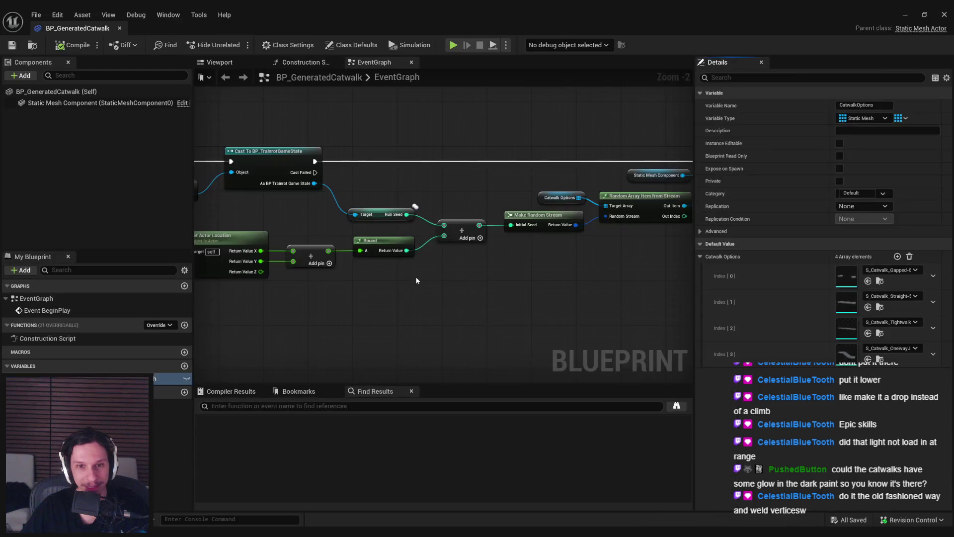
left_click(905, 15)
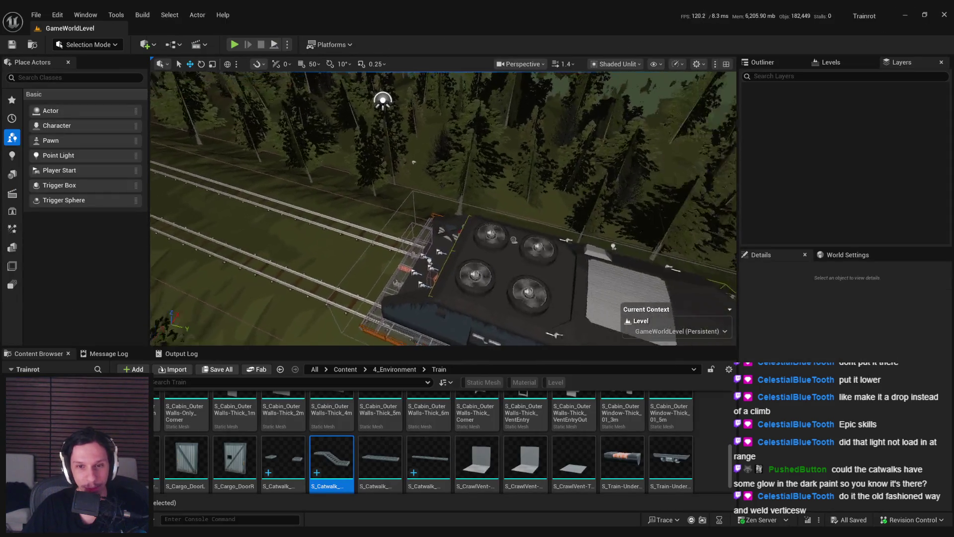
left_click_drag(465, 223, 467, 226)
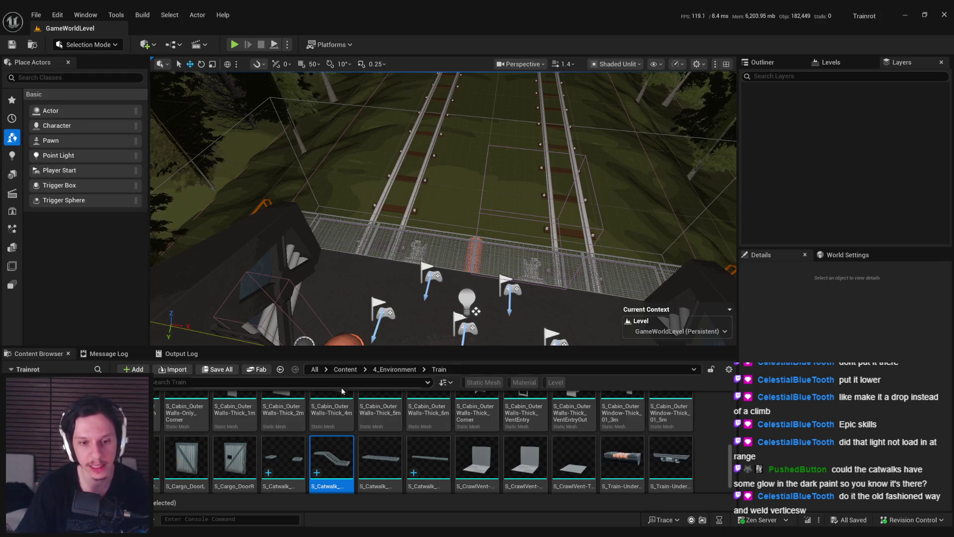
- Browse the RunnersParadise/Meshes assets, return to the Content root, and switch to Blender
left_click(345, 370)
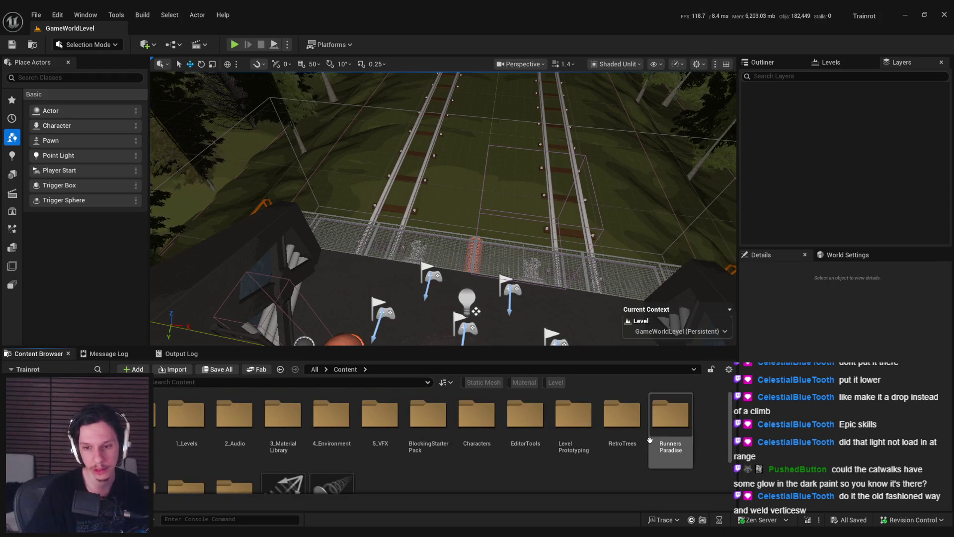
double_click(680, 425)
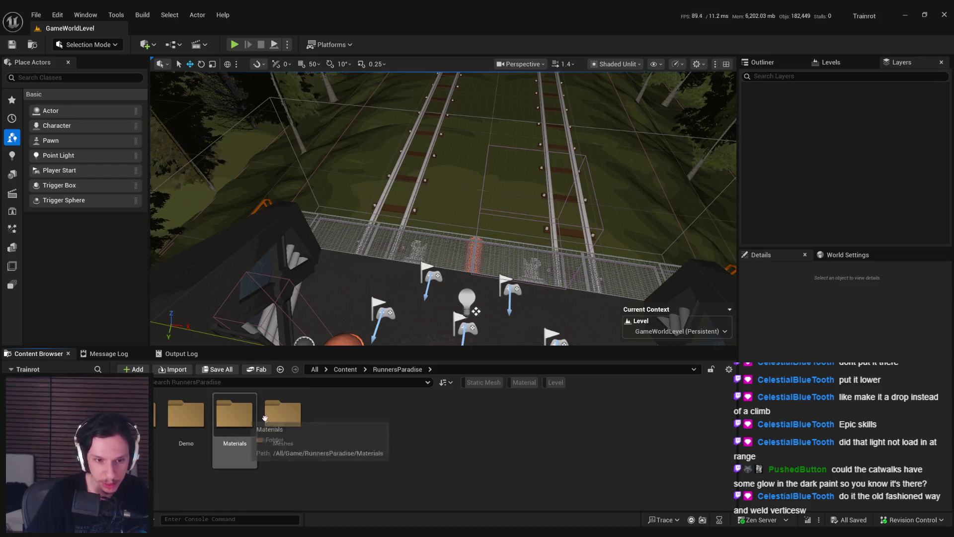
double_click(283, 417)
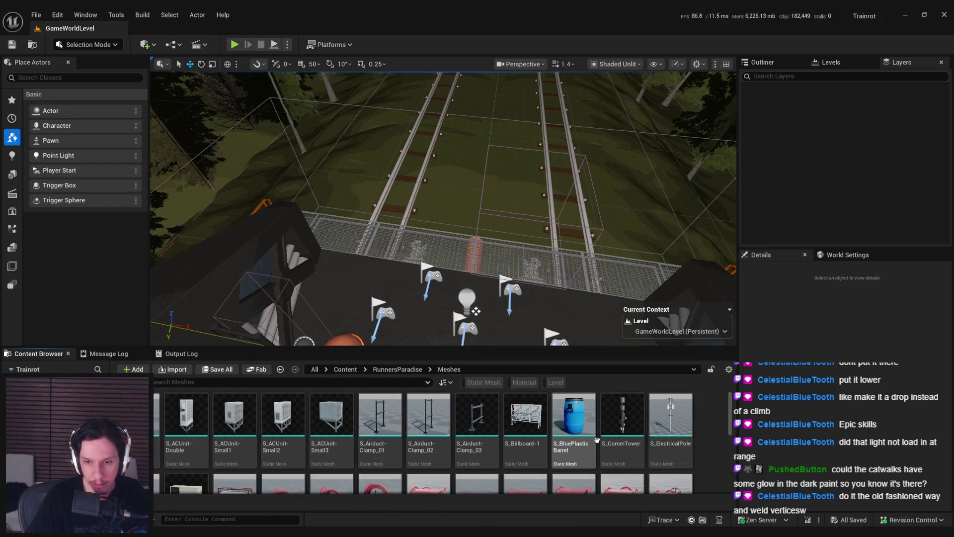
scroll(588, 439, "down", 2)
scroll(588, 440, "down", 5)
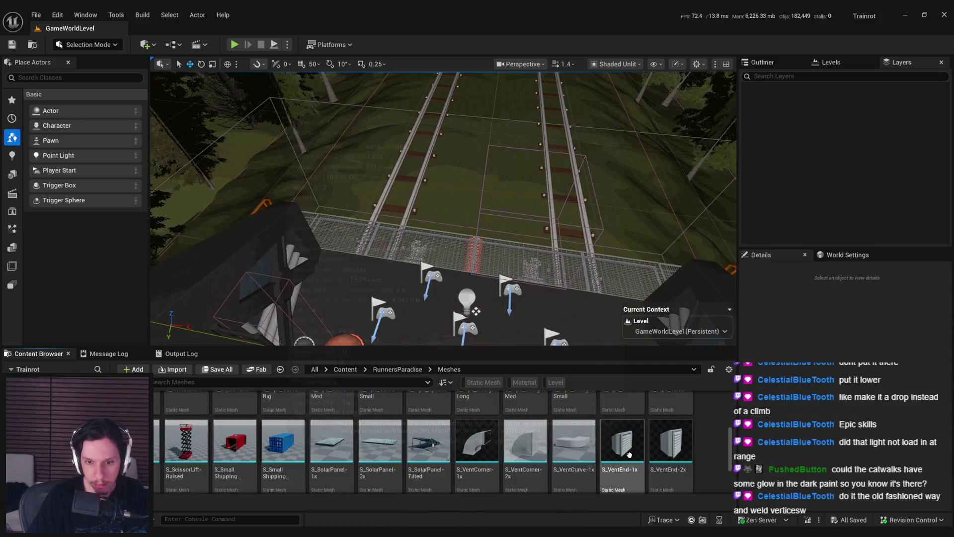
scroll(550, 468, "up", 2)
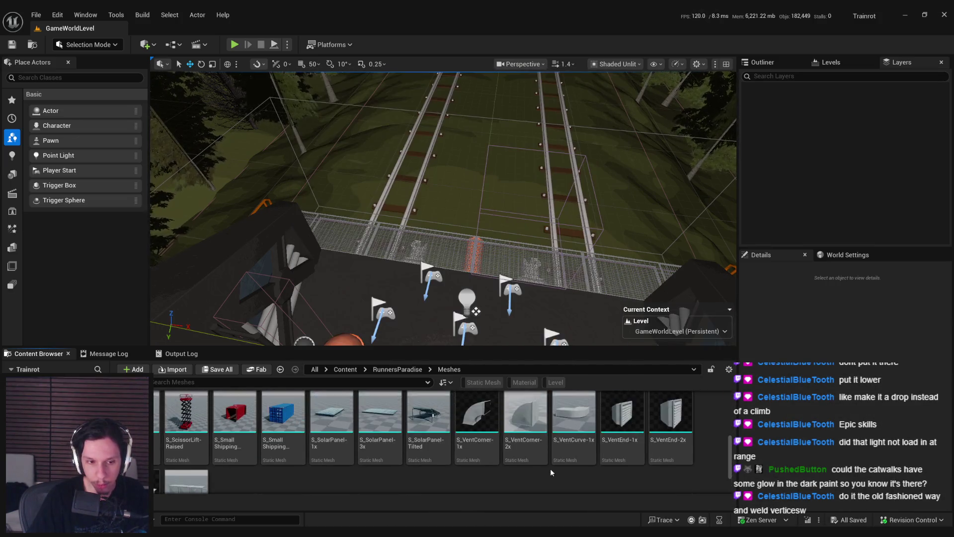
scroll(529, 436, "up", 3)
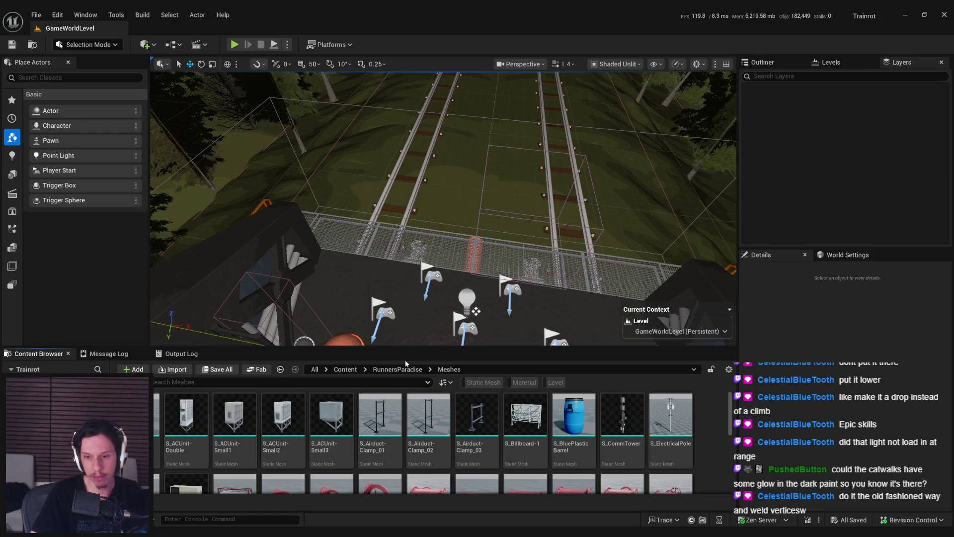
left_click(350, 369)
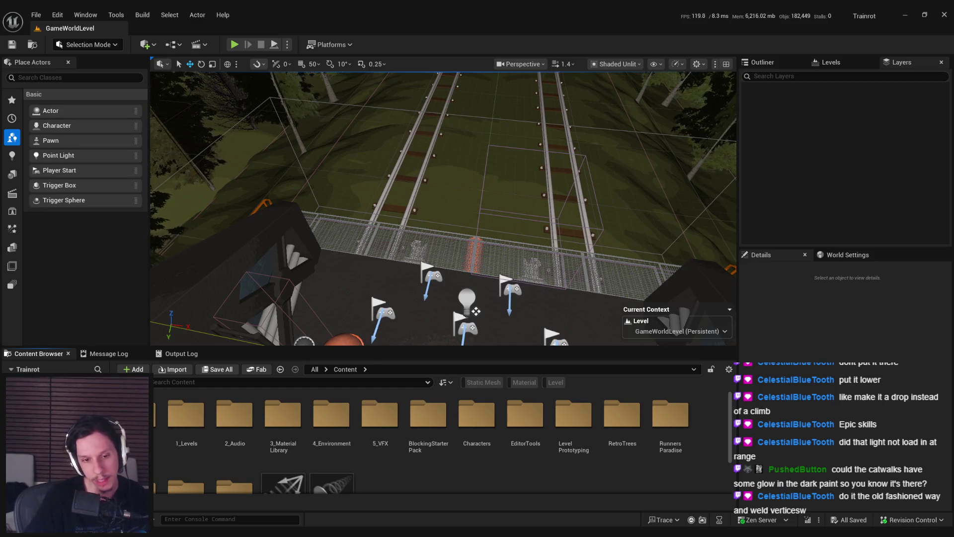
key("alt+Tab")
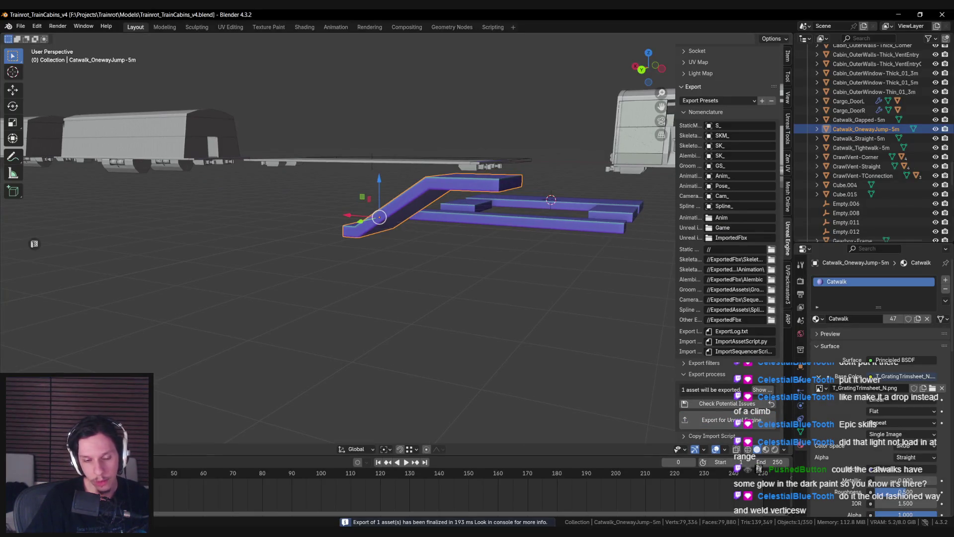
- Check the catwalk in Blender, then reimport S_Catwalk_OnewayJump-5m from 4_Environment/Train
left_click_drag(427, 350, 435, 354)
key("alt+Tab")
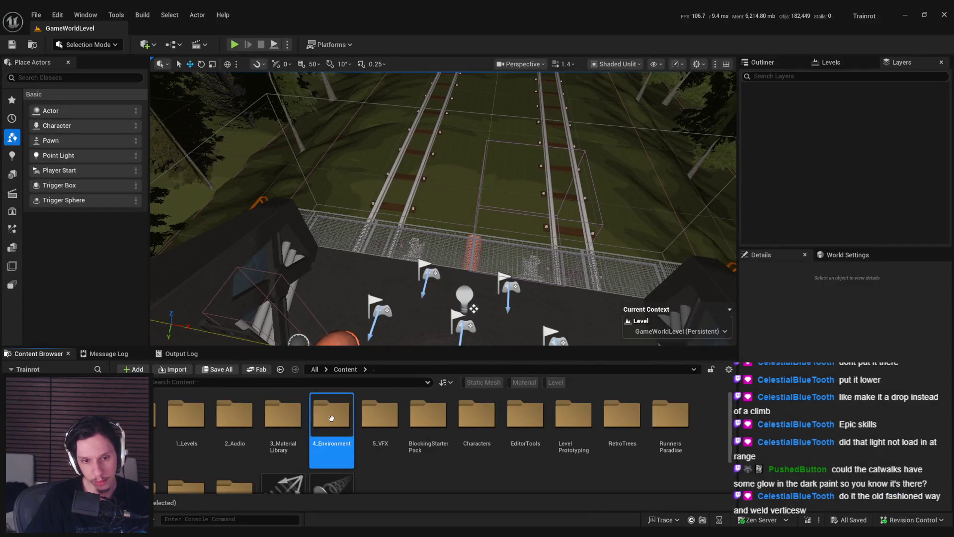
double_click(331, 418)
double_click(283, 414)
scroll(345, 458, "down", 1)
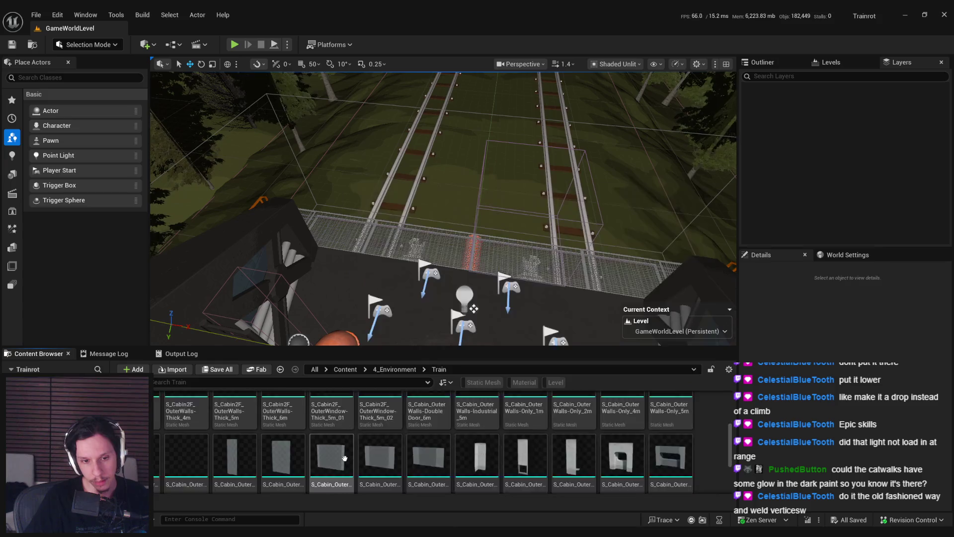
scroll(344, 458, "down", 2)
right_click(331, 443)
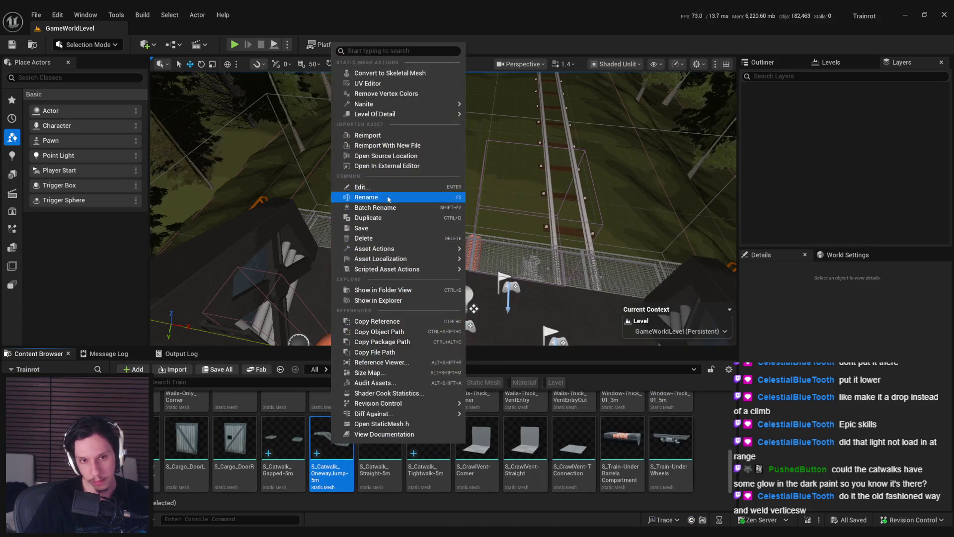
left_click(371, 140)
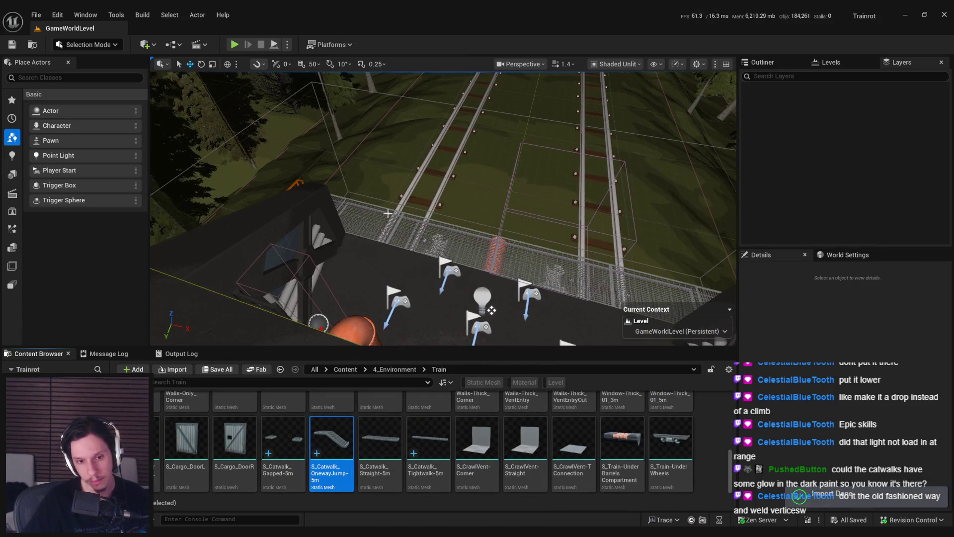
- Start a playtest of the level
scroll(387, 213, "down", 3)
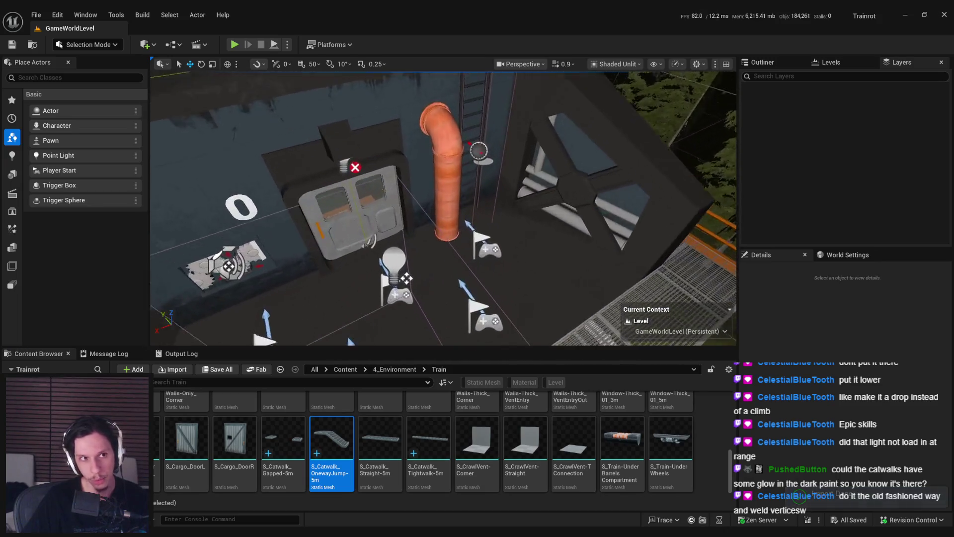
scroll(376, 225, "up", 3)
left_click(234, 45)
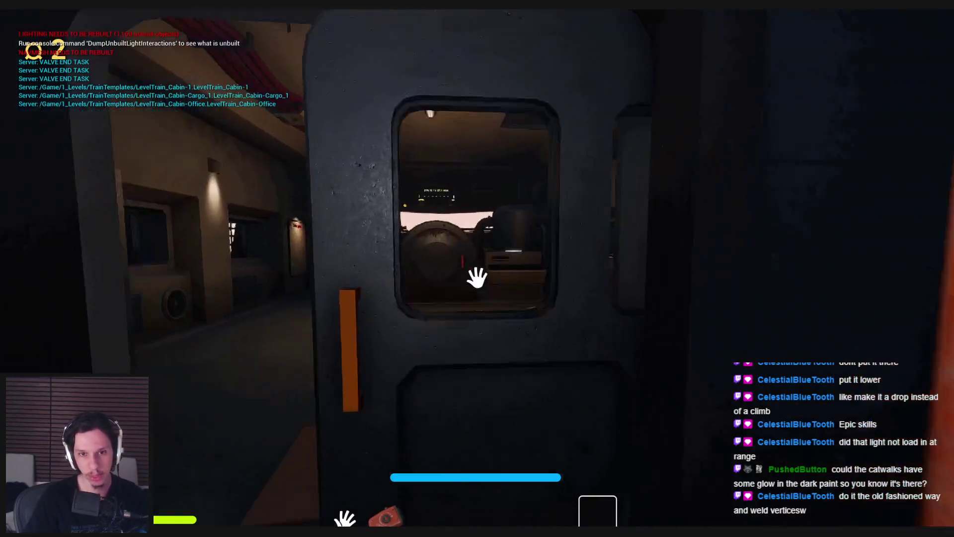
- Walk through the train cabins out along the catwalk toward the forest, then end the playtest
key("w")
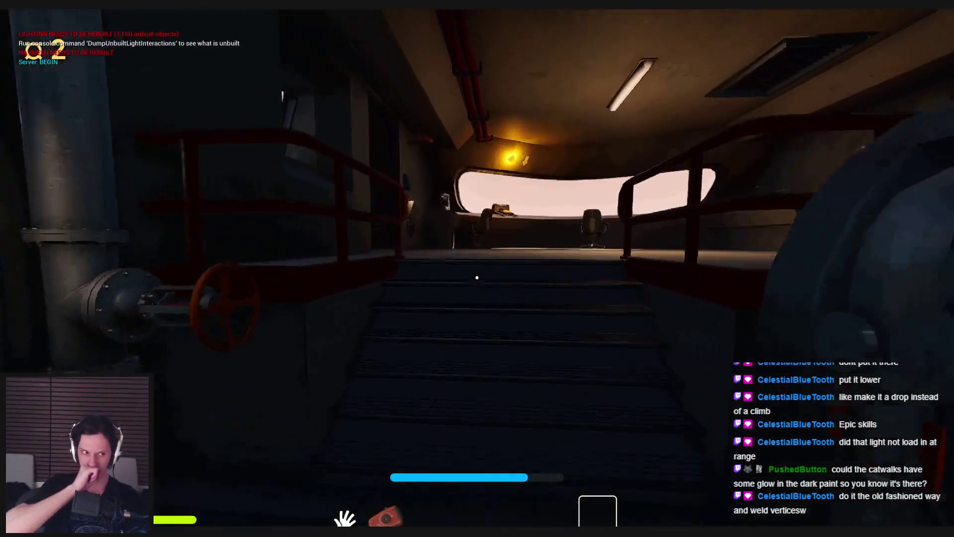
key("e")
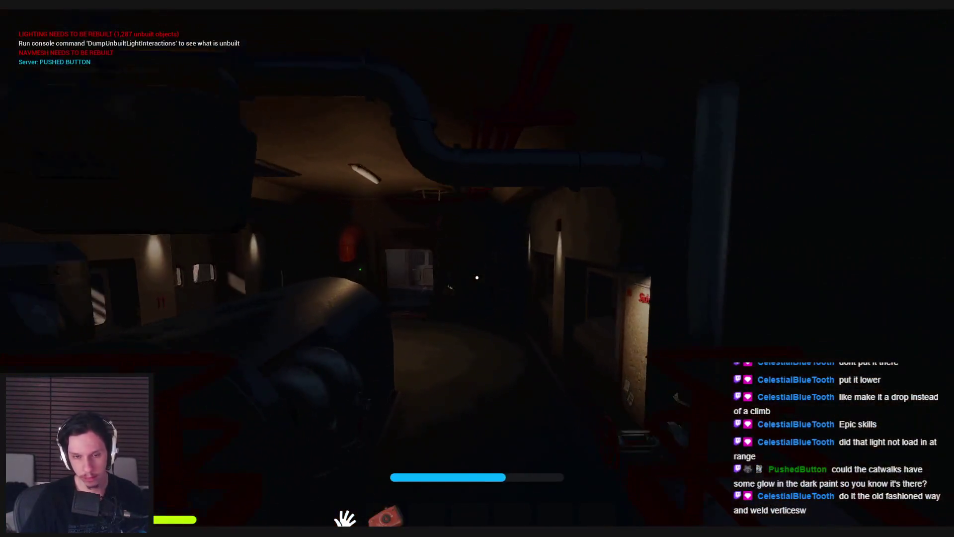
key("w")
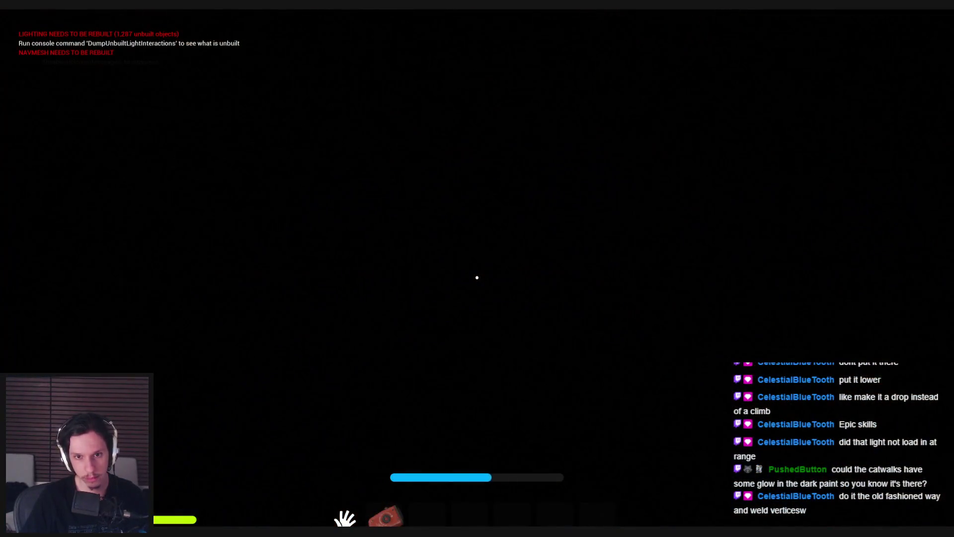
key("w")
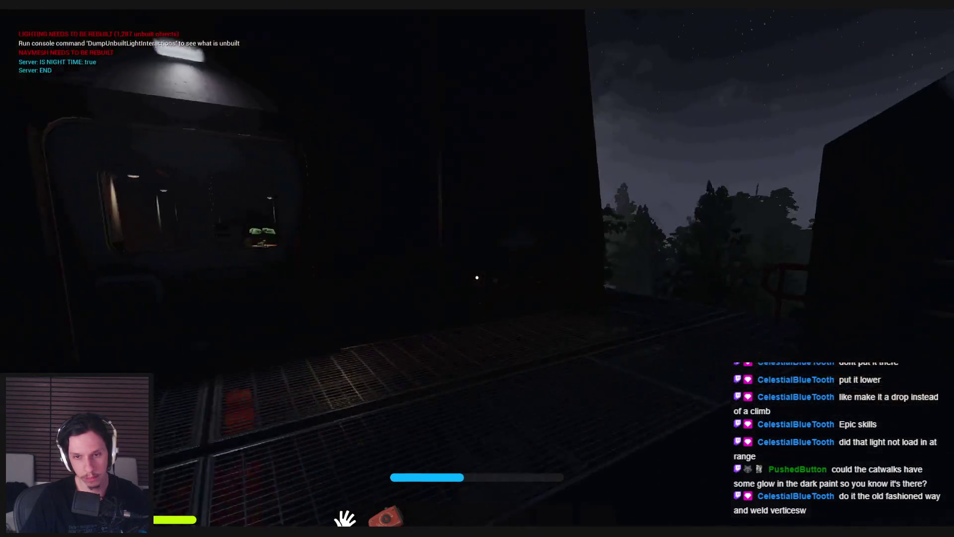
key("w")
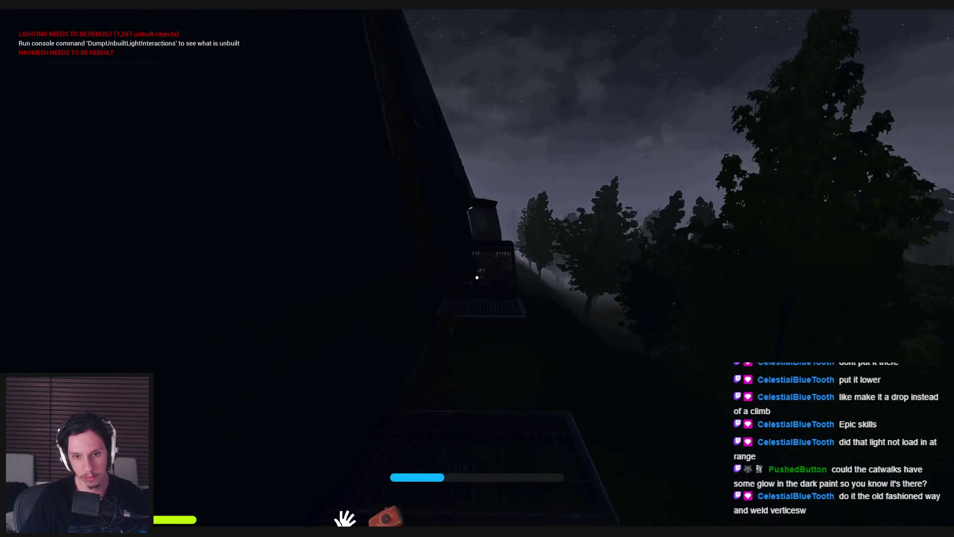
key("w")
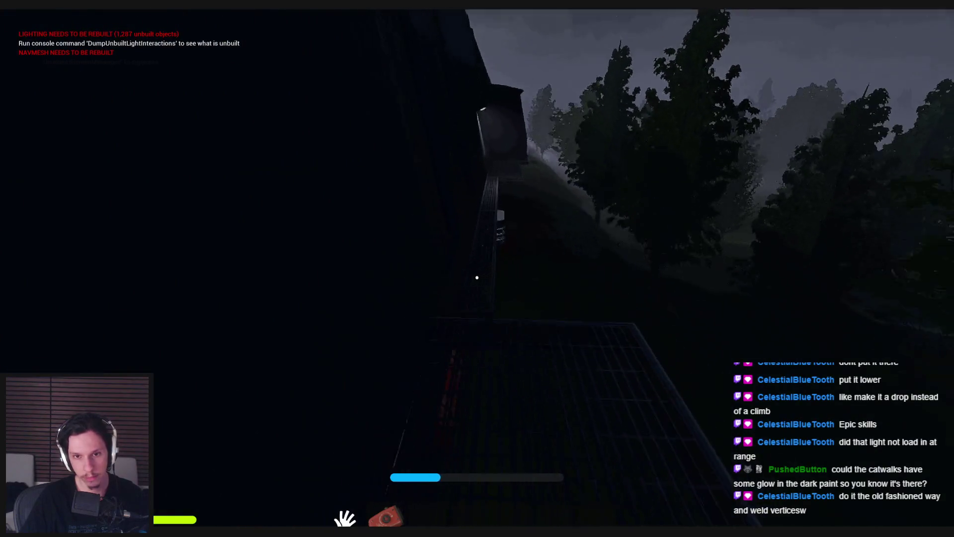
key("w")
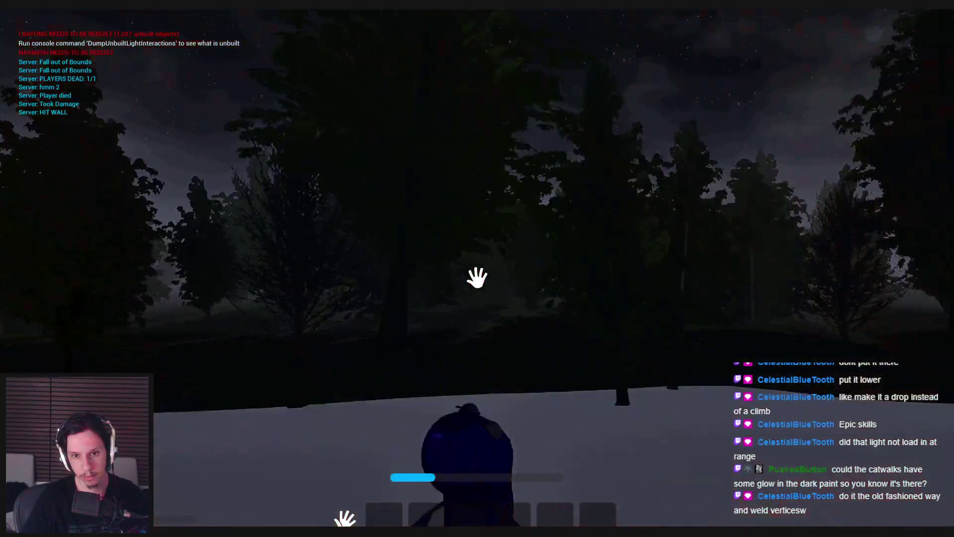
key("Escape")
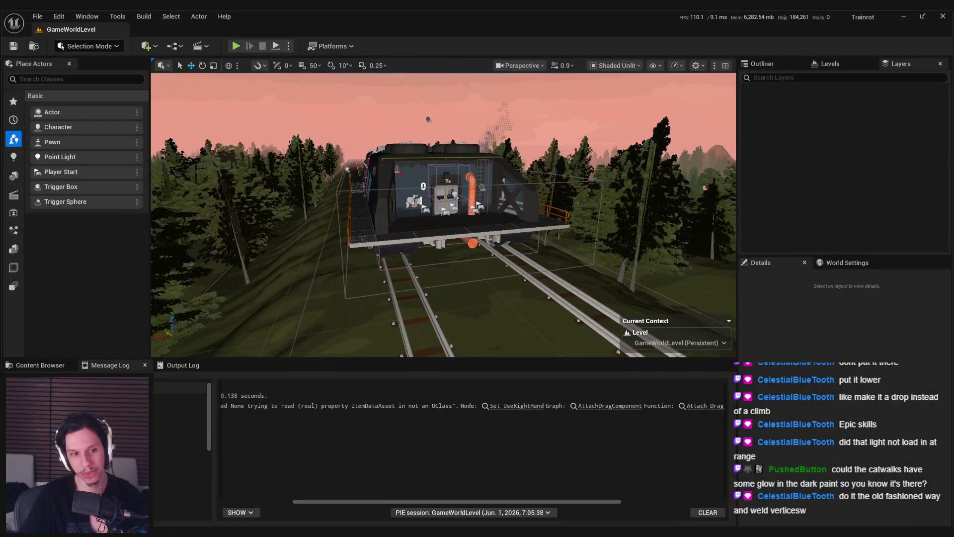
- Open S_Catwalk_OnewayJump-5m in the mesh editor and turn on Simple Collision display
left_click(38, 366)
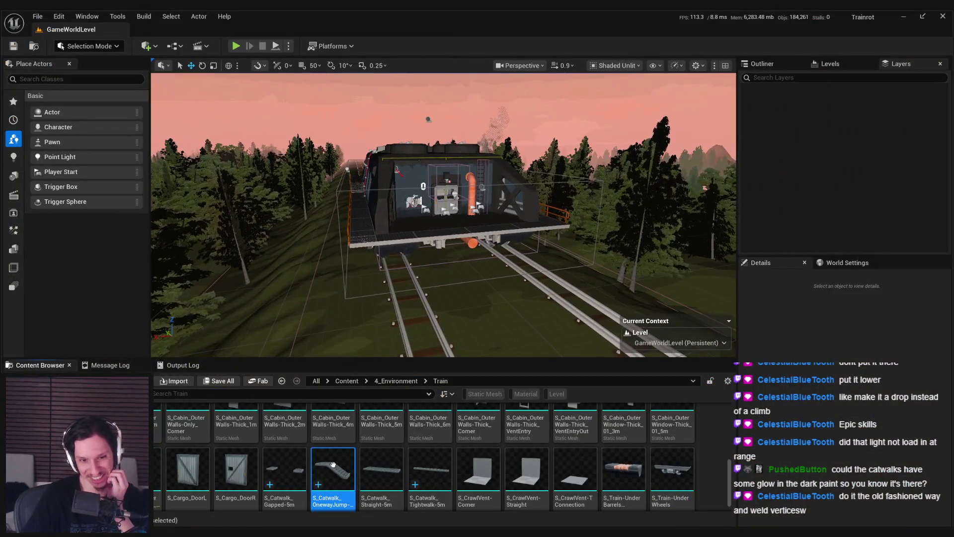
double_click(333, 465)
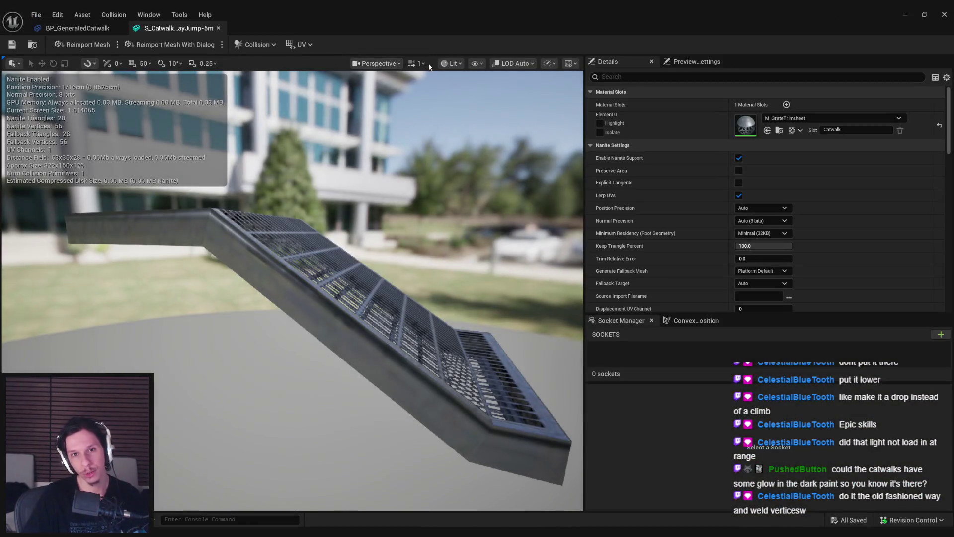
left_click(451, 63)
left_click(481, 63)
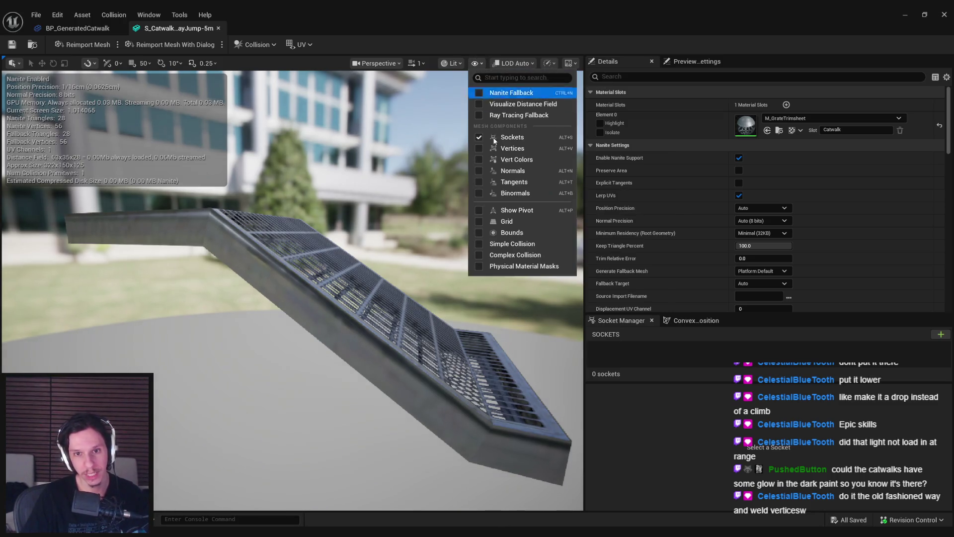
left_click(503, 243)
scroll(308, 273, "down", 5)
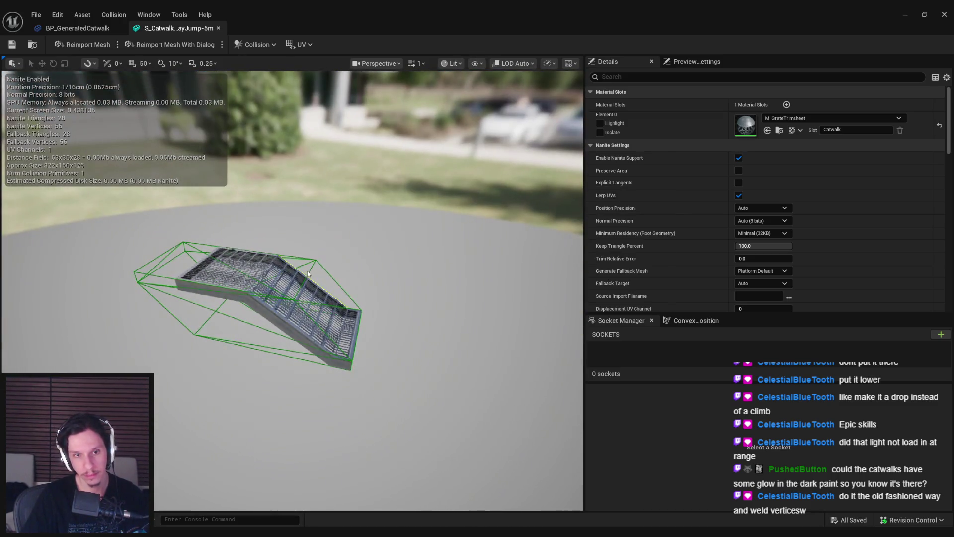
- Add box simplified collision, check it on the landing and sloped sections, and return to the level
left_click(116, 14)
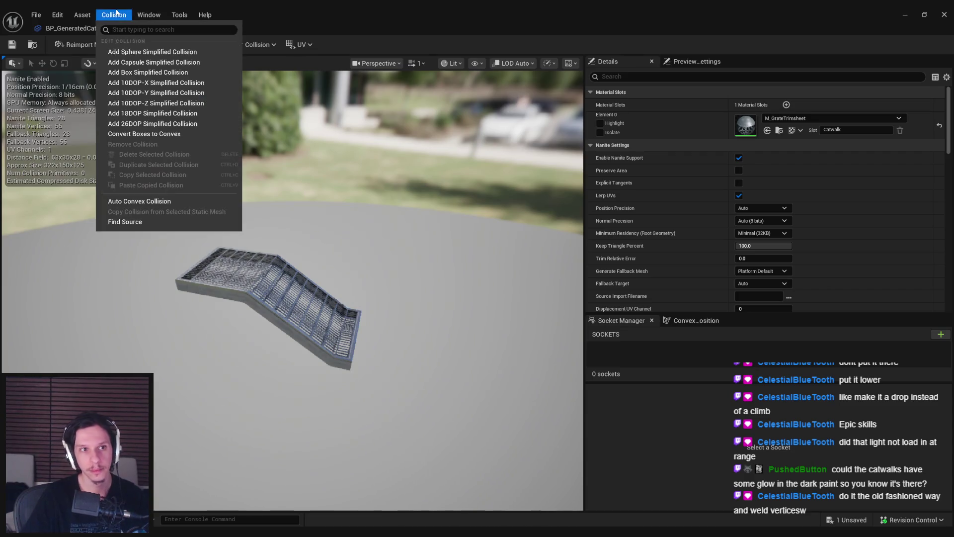
left_click(144, 83)
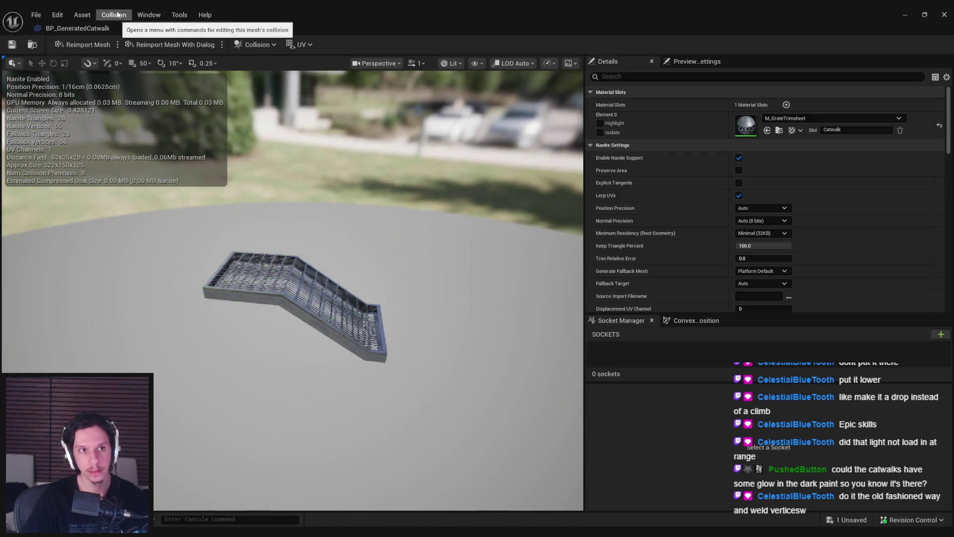
left_click(117, 14)
left_click(134, 72)
left_click_drag(315, 207, 295, 277)
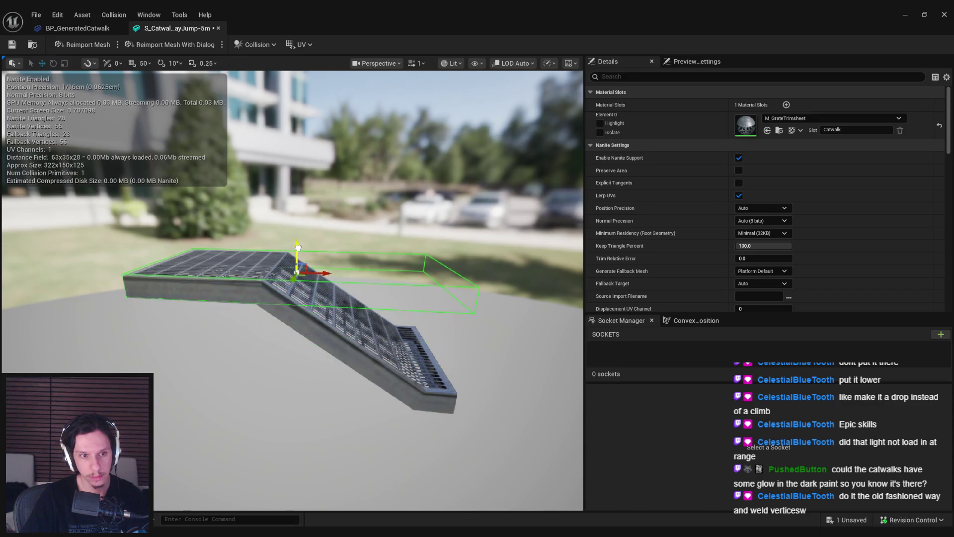
left_click_drag(297, 247, 411, 269)
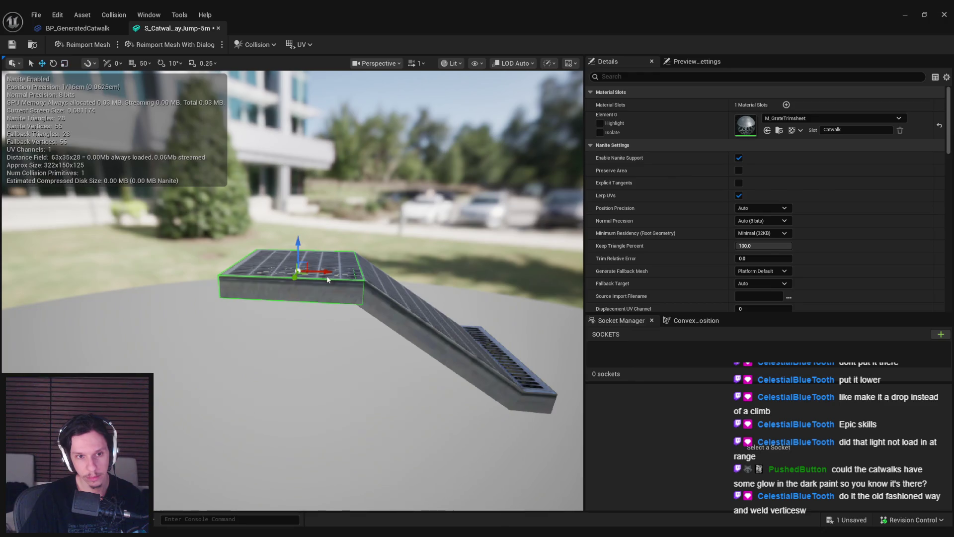
mouse_move(207, 306)
left_mouse_down()
mouse_move(179, 306)
mouse_move(386, 293)
mouse_move(343, 297)
left_mouse_up()
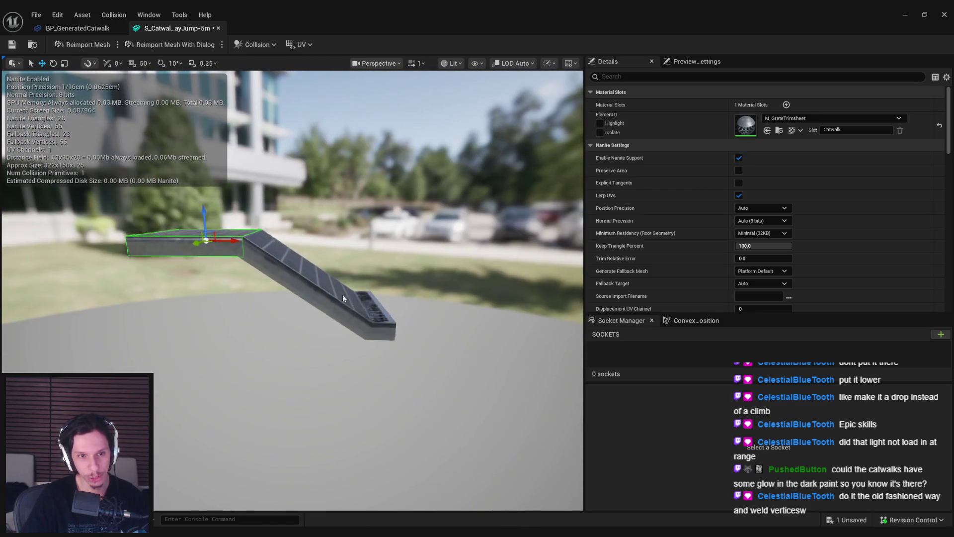
left_click_drag(215, 231, 212, 234)
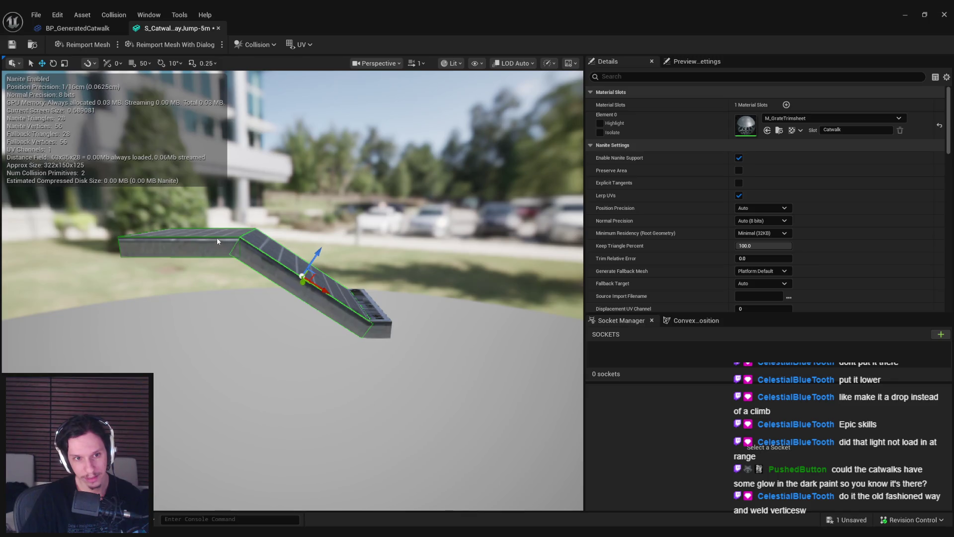
left_click_drag(218, 241, 253, 255)
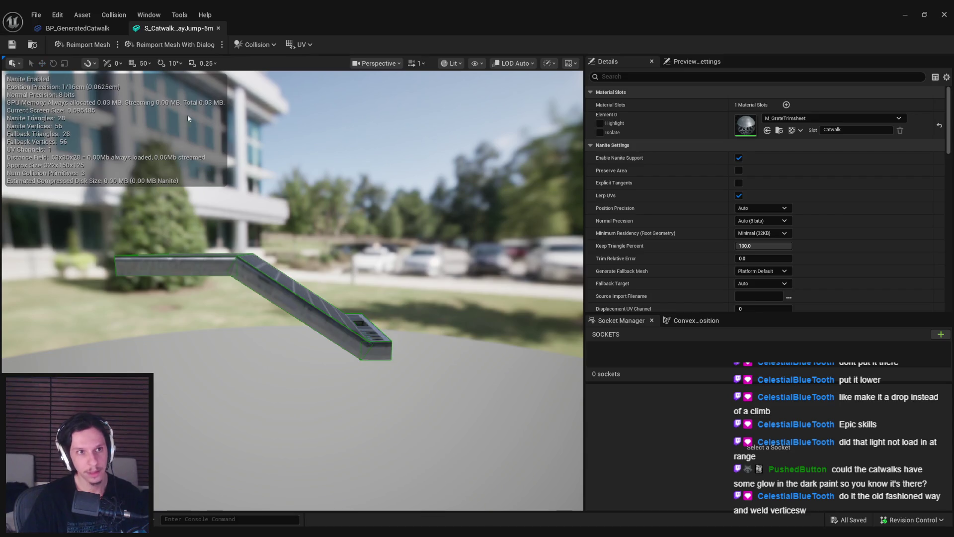
left_click(89, 27)
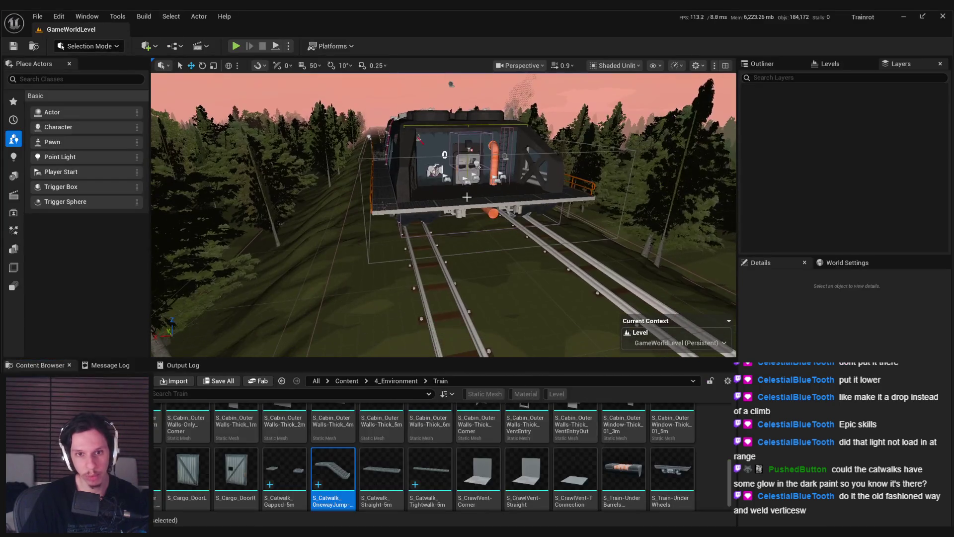
- Start a full-screen playtest from inside the cabin and press the window console button
key("Up")
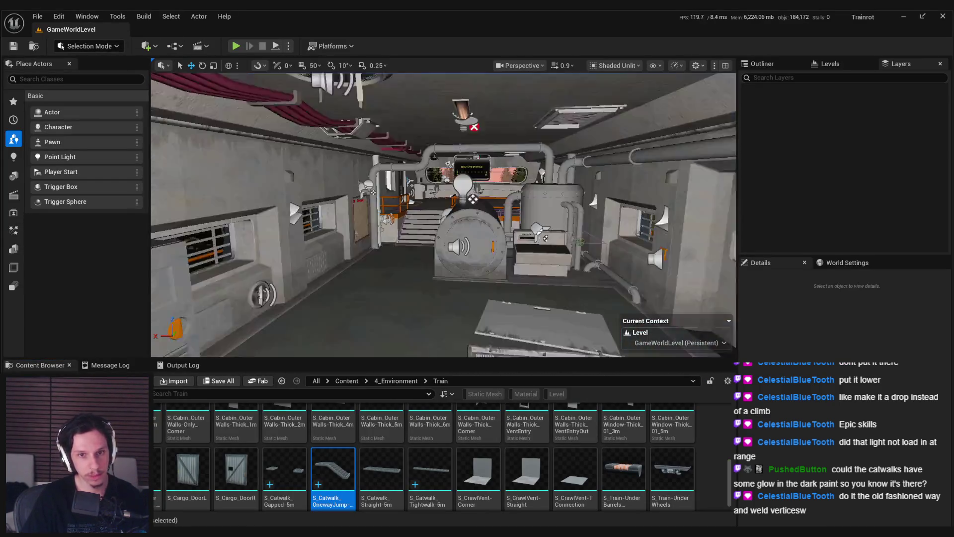
key("alt+p")
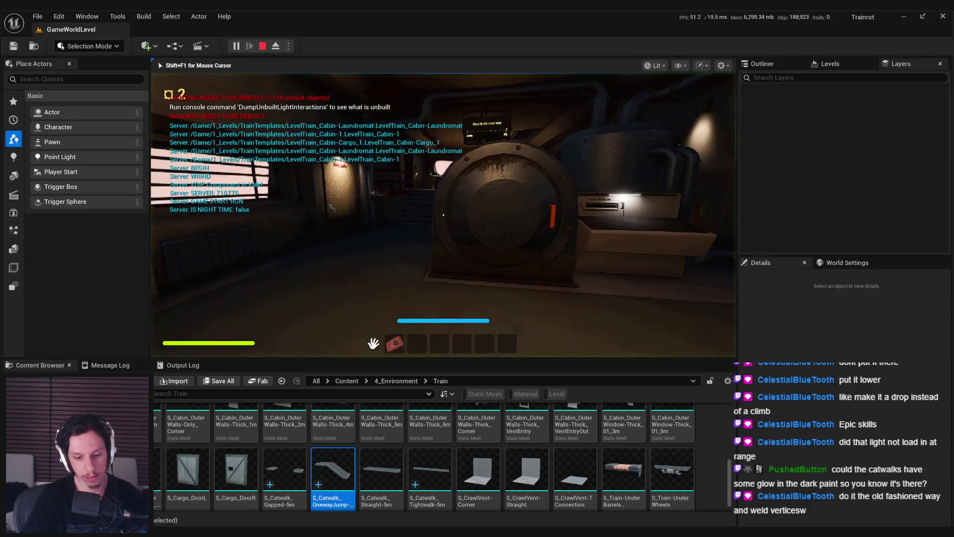
key("F11")
key("w")
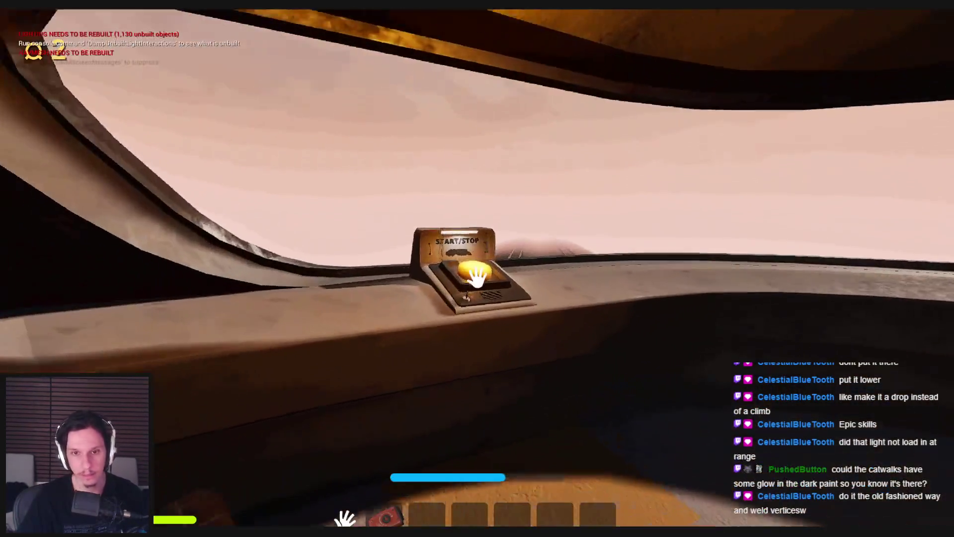
left_click(477, 277)
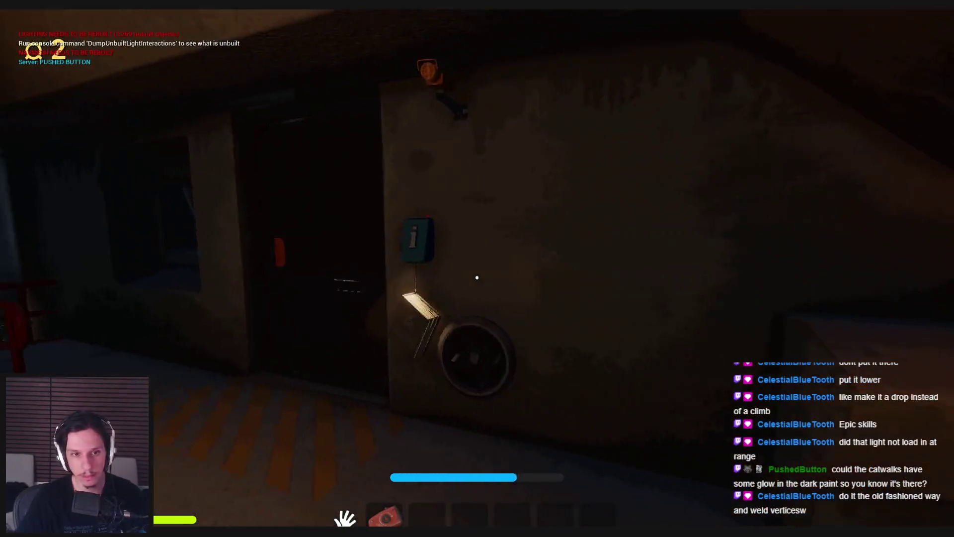
- Walk along the night-time catwalk beside the train, then back through the door to the START/STOP console
key("w")
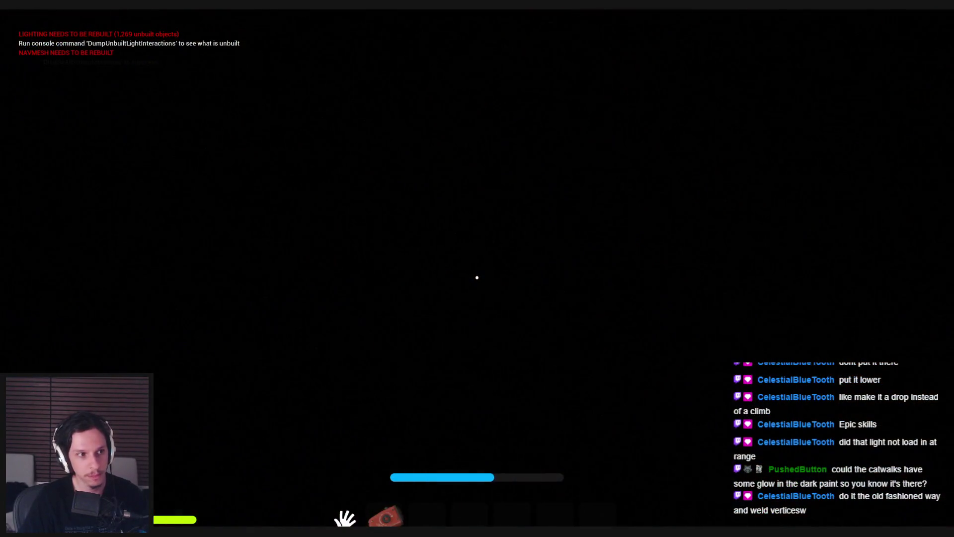
key("w")
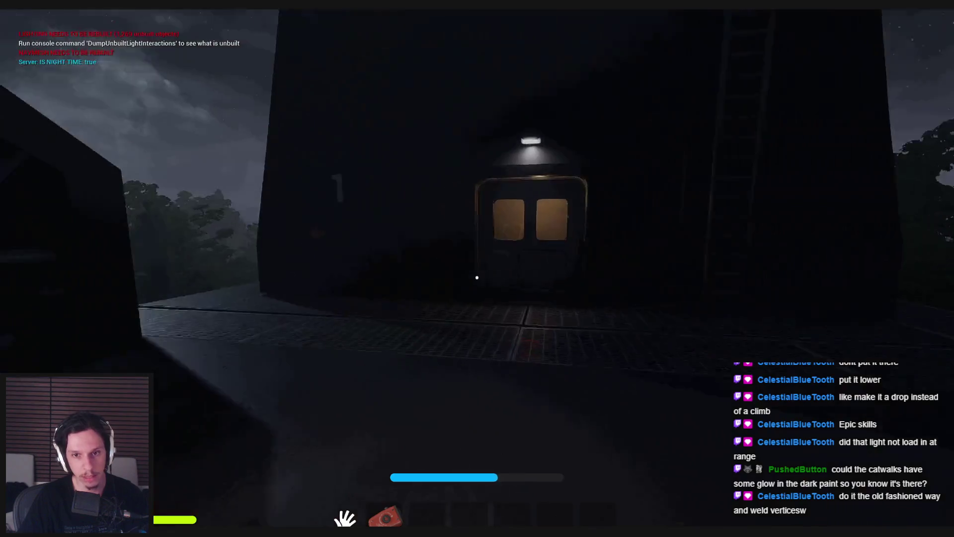
key("w")
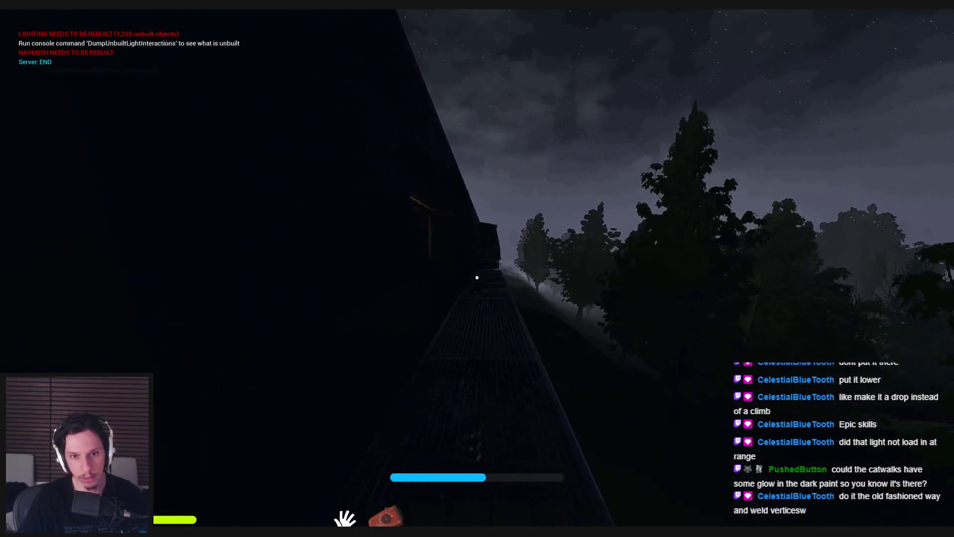
key("w")
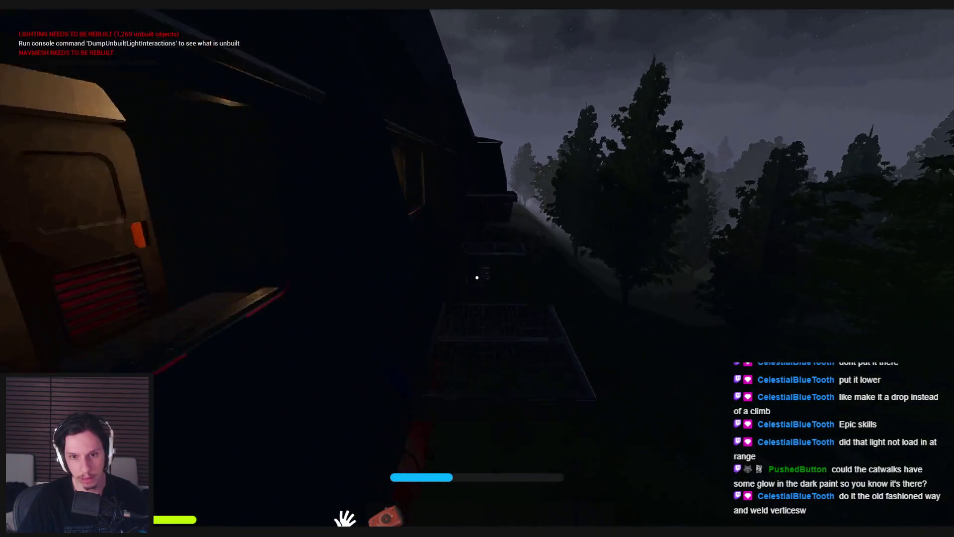
key("w")
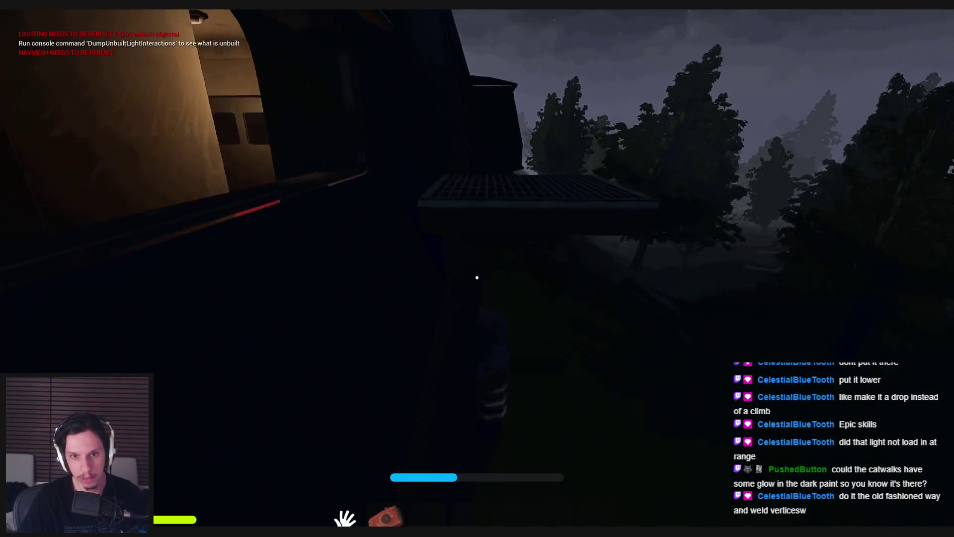
key("w")
key("w")
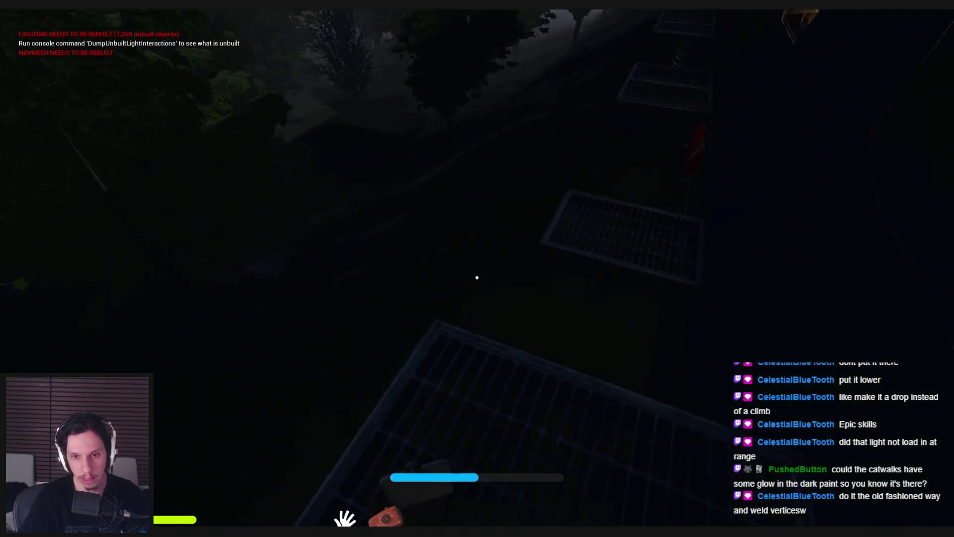
key("w")
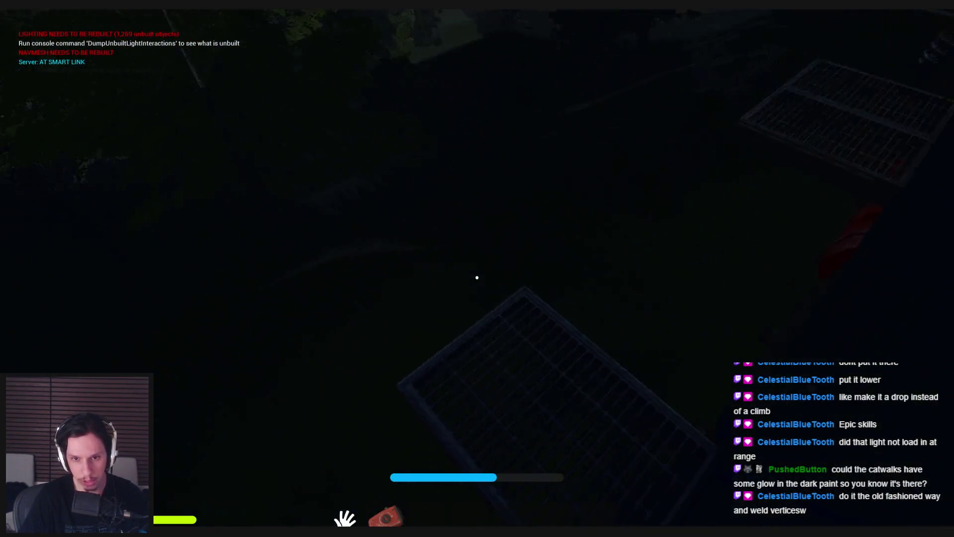
key("w")
key("w")
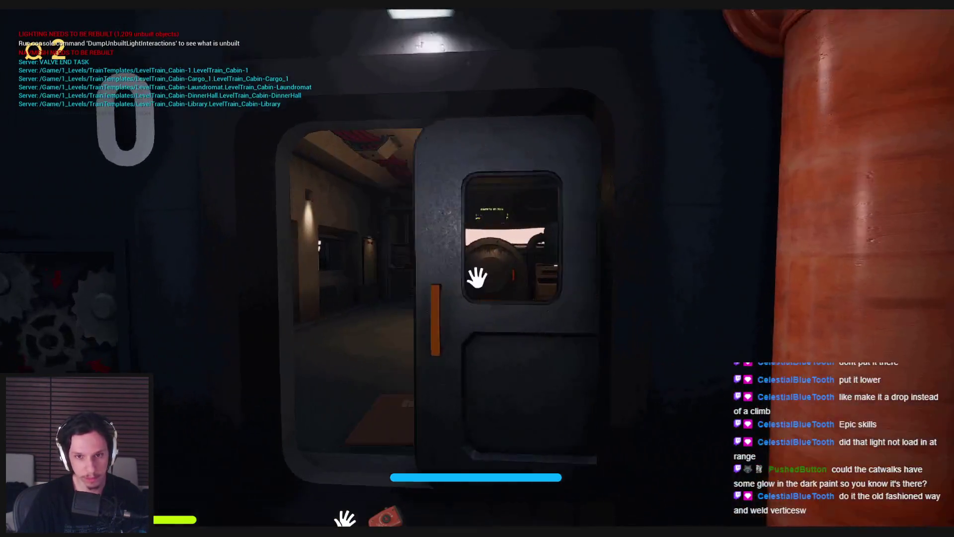
key("w")
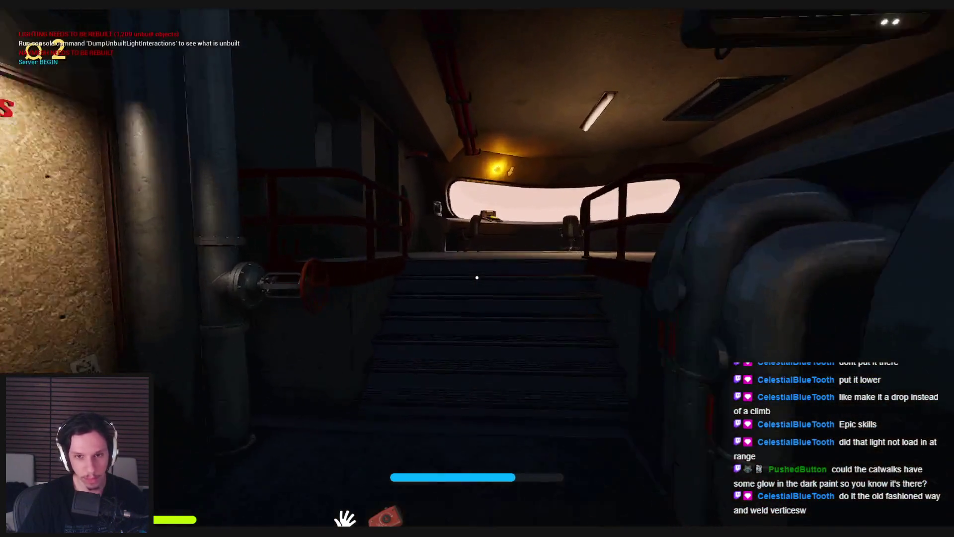
left_click(477, 278)
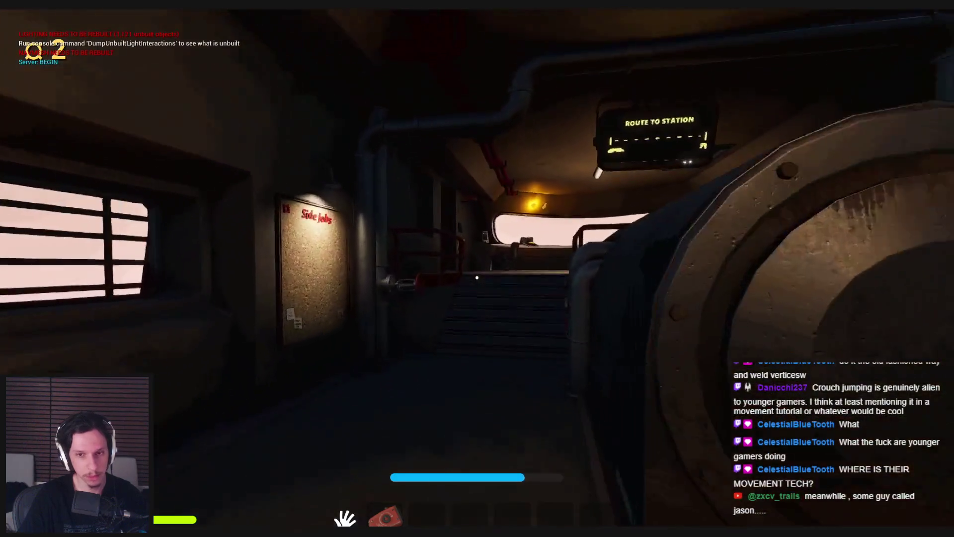
- Reactivate the START/STOP console, walk onto the platform beside the train, then stop the playtest
key("w")
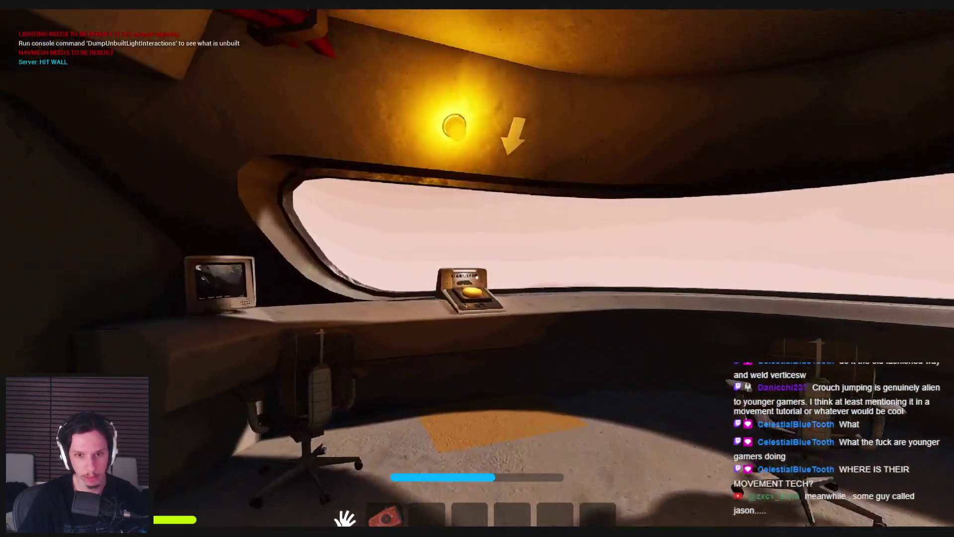
key("e")
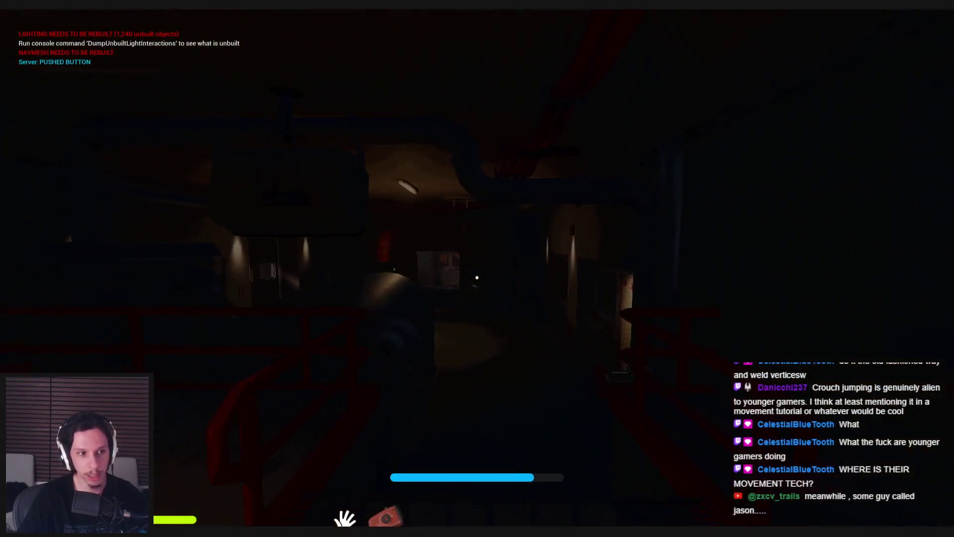
key("w")
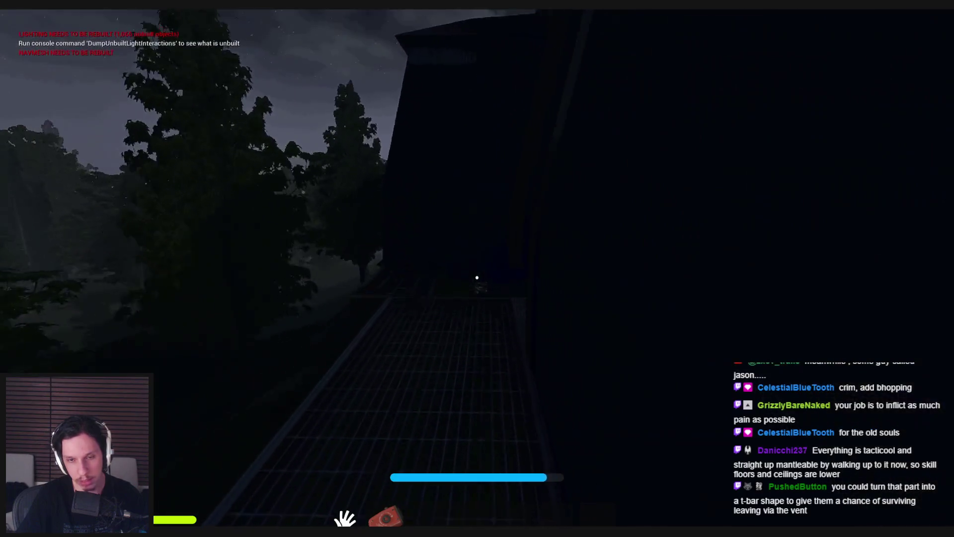
key("Escape")
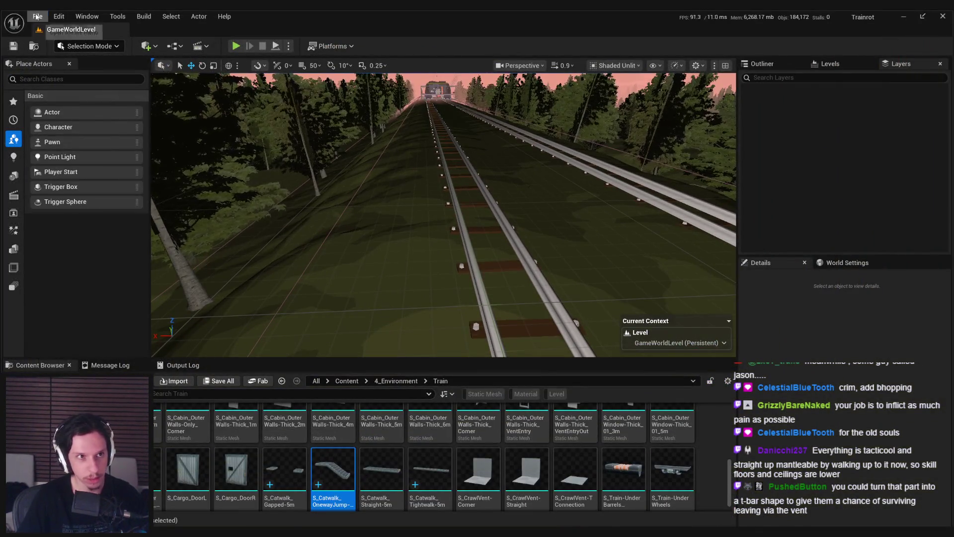
- Select a catwalk piece in the Laundromat cabin and move the view toward the cabin wall
left_click(348, 381)
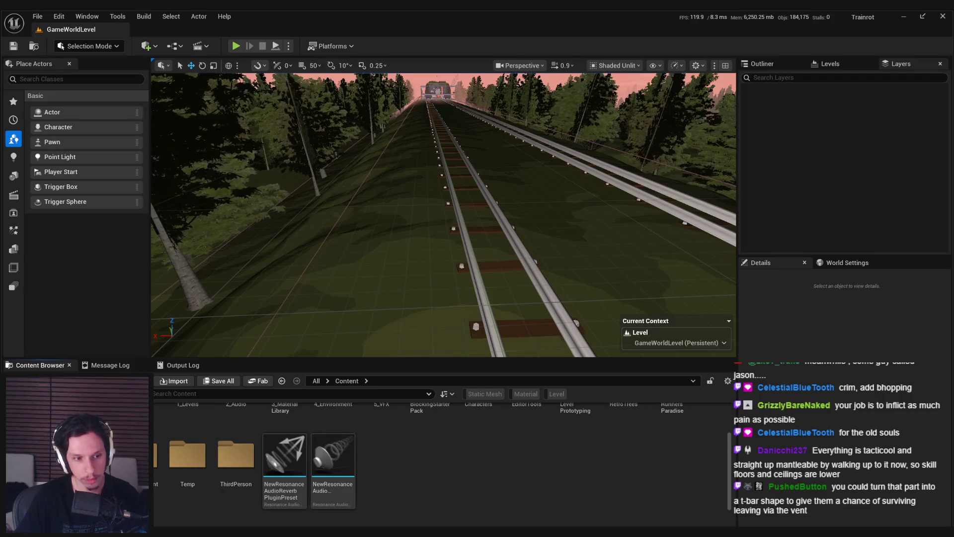
key("ctrl+space")
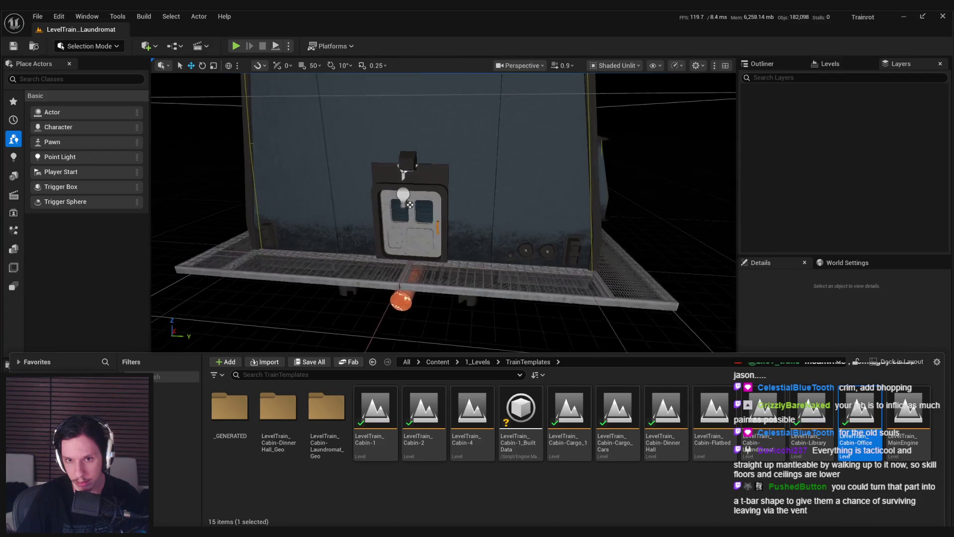
left_click(536, 296)
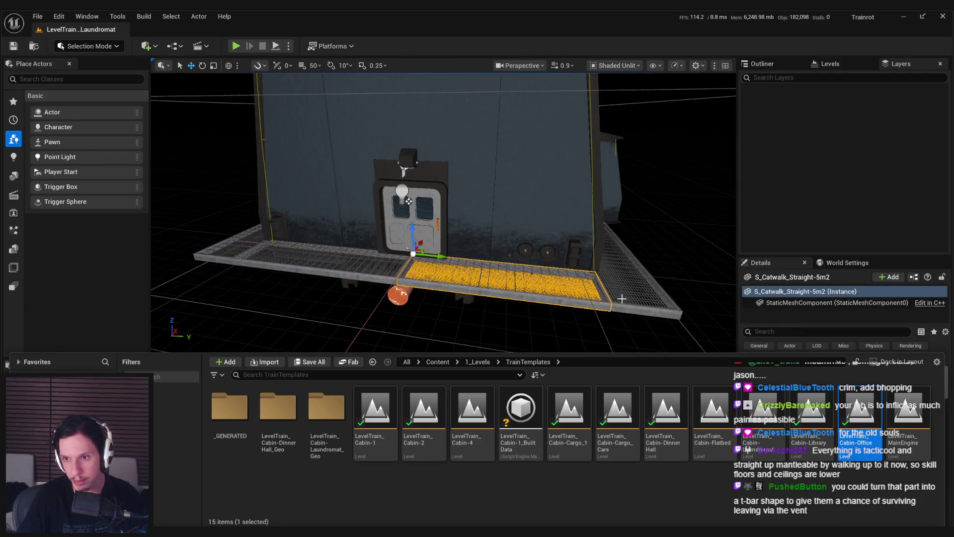
left_click(756, 67)
left_click_drag(408, 201, 258, 219)
scroll(173, 466, "up", 2)
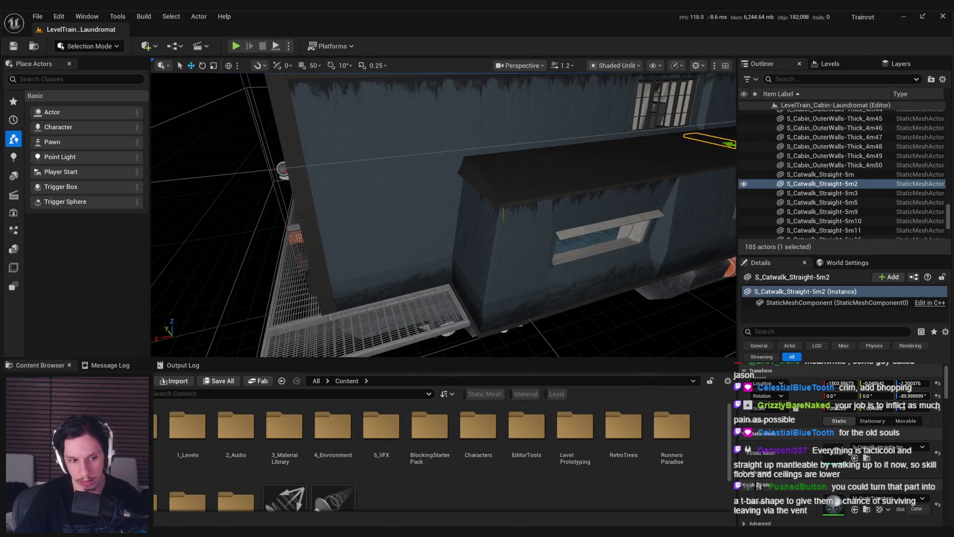
- Open LevelTrain_Cabin-DinnerHall and select its right-hand and ladder-side catwalk pieces
key("ctrl+space")
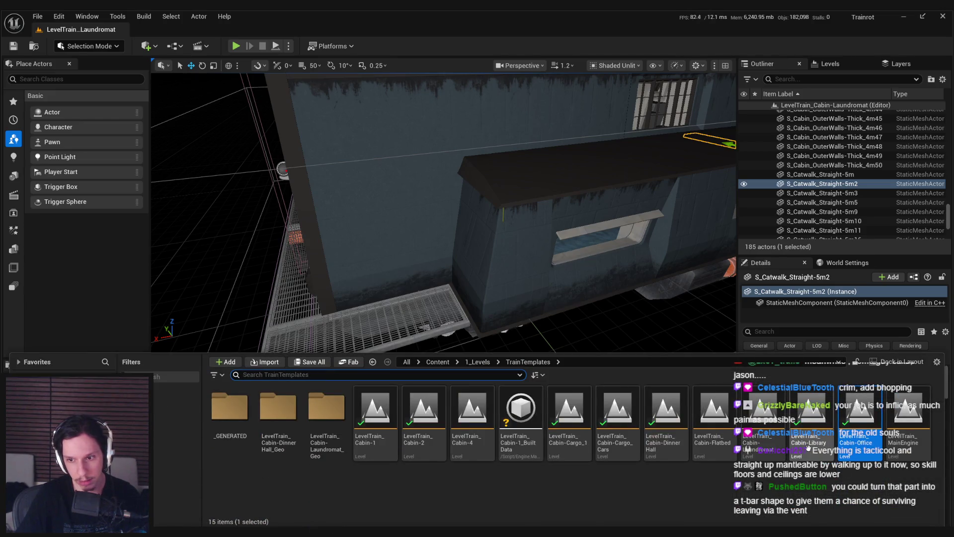
double_click(665, 412)
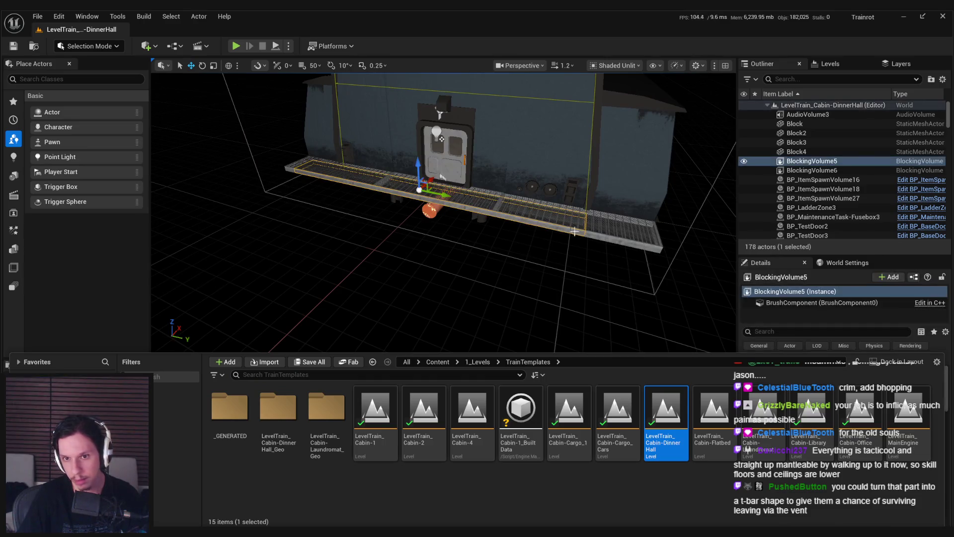
left_click(605, 232)
mouse_move(589, 320)
left_mouse_down()
mouse_move(608, 348)
mouse_move(516, 325)
left_mouse_up()
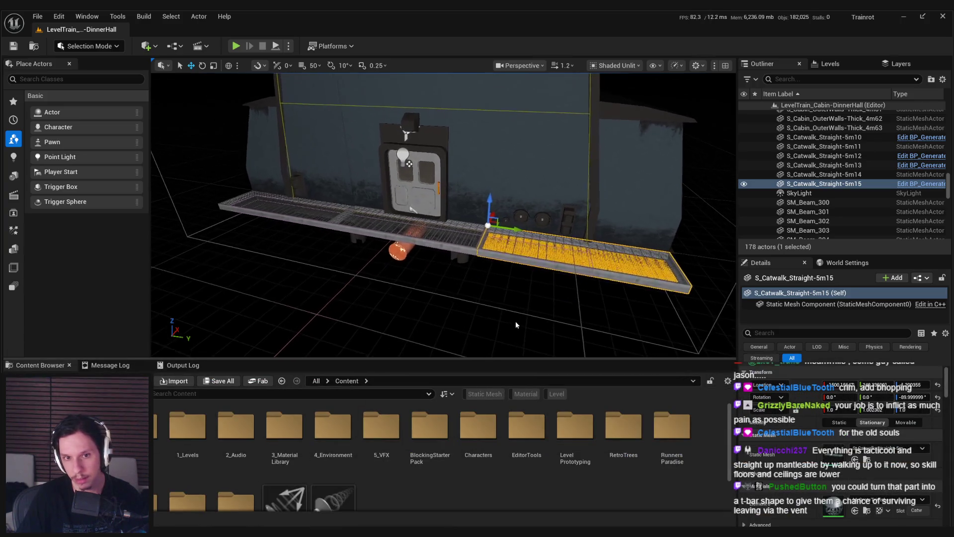
left_click_drag(444, 239, 477, 248)
left_click_drag(456, 304, 457, 304)
left_click(456, 305)
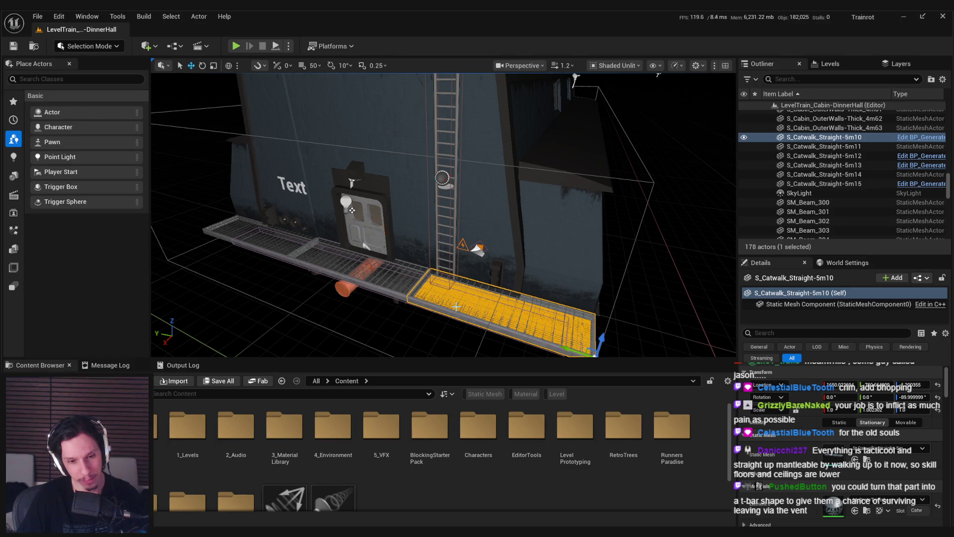
left_click(925, 278)
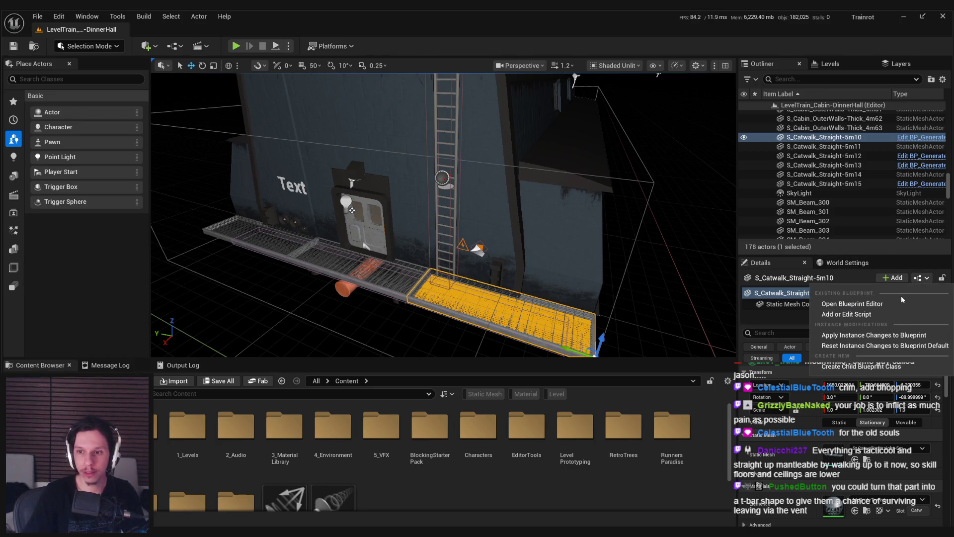
left_click(866, 304)
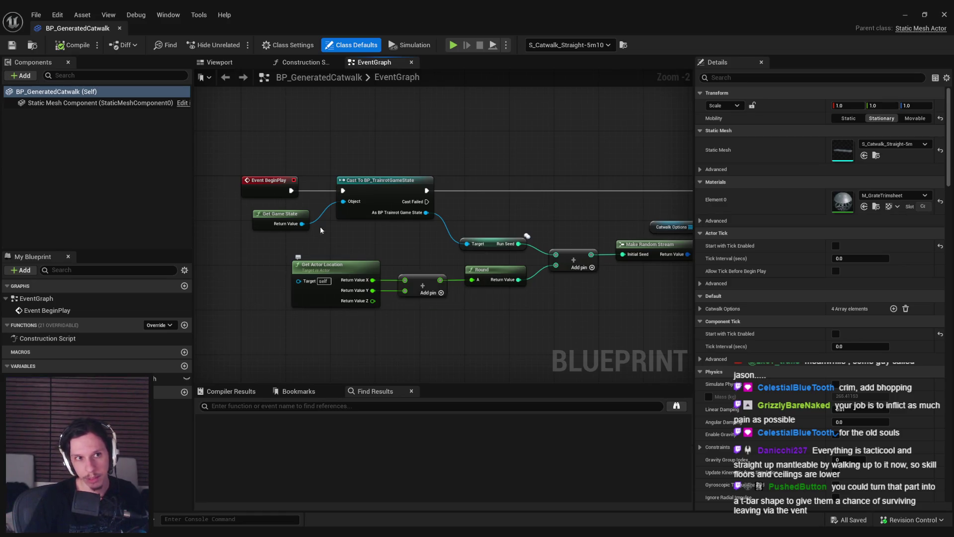
left_click(119, 29)
mouse_move(332, 247)
left_mouse_down()
mouse_move(299, 242)
mouse_move(331, 247)
left_mouse_up()
left_click(334, 245, "ctrl")
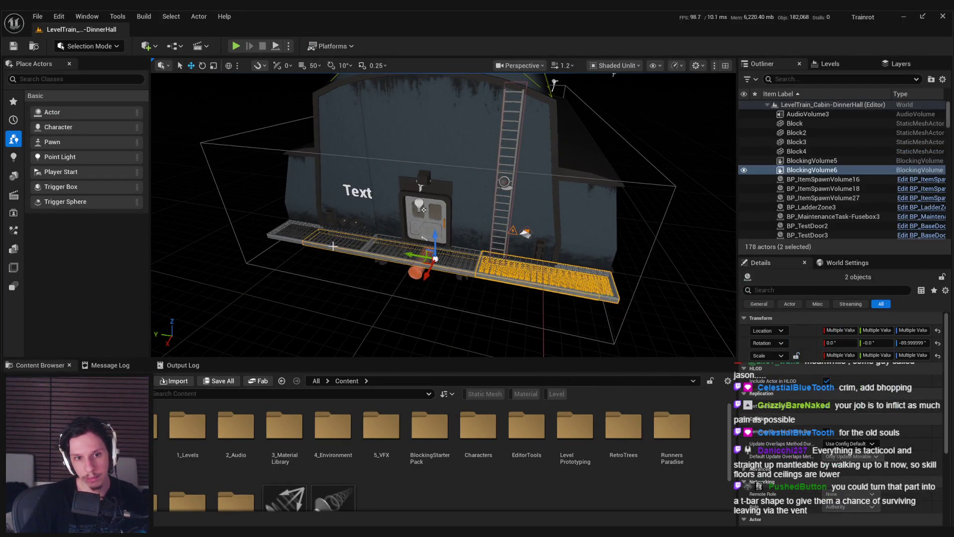
- Select the four catwalk pieces around the door, including S_Catwalk_Straight-5m15, and delete them
key("ctrl+z")
mouse_move(338, 254)
left_mouse_down()
mouse_move(279, 248)
mouse_move(456, 298)
left_mouse_up()
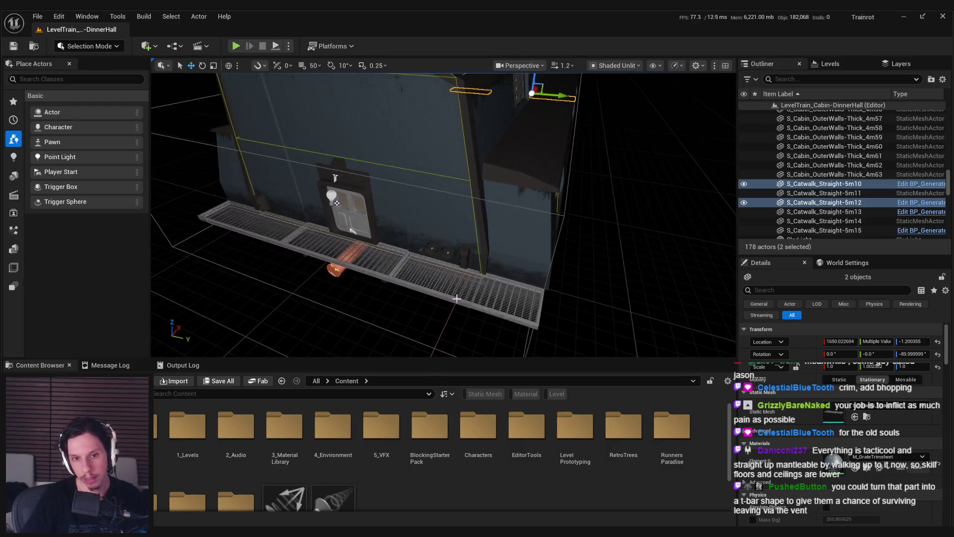
left_click(497, 312, "ctrl")
left_click(200, 217, "ctrl")
key("f")
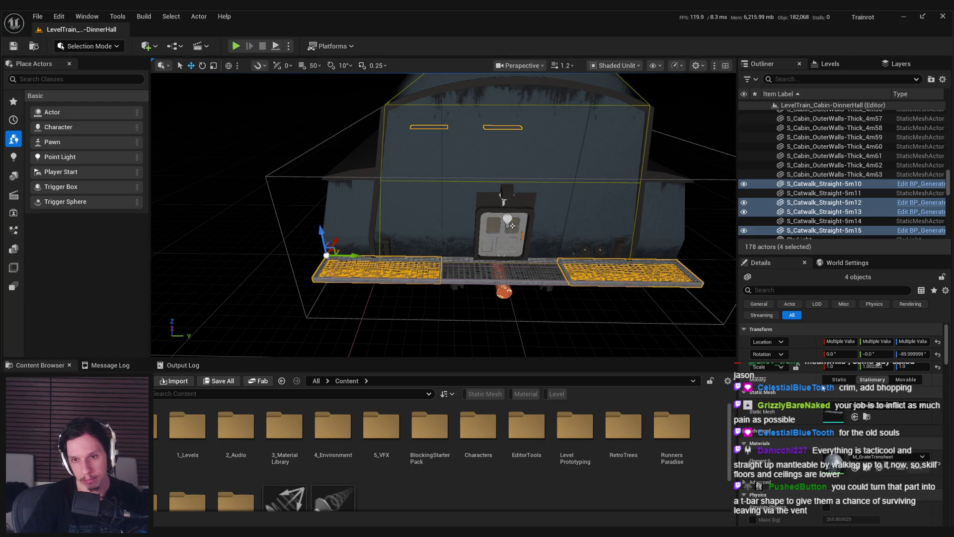
scroll(823, 388, "down", 10)
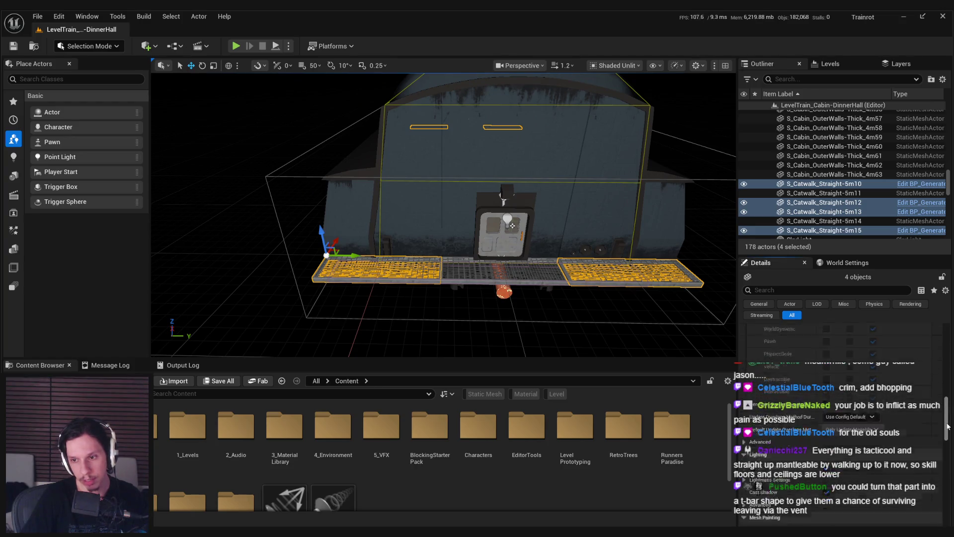
left_click_drag(947, 426, 949, 327)
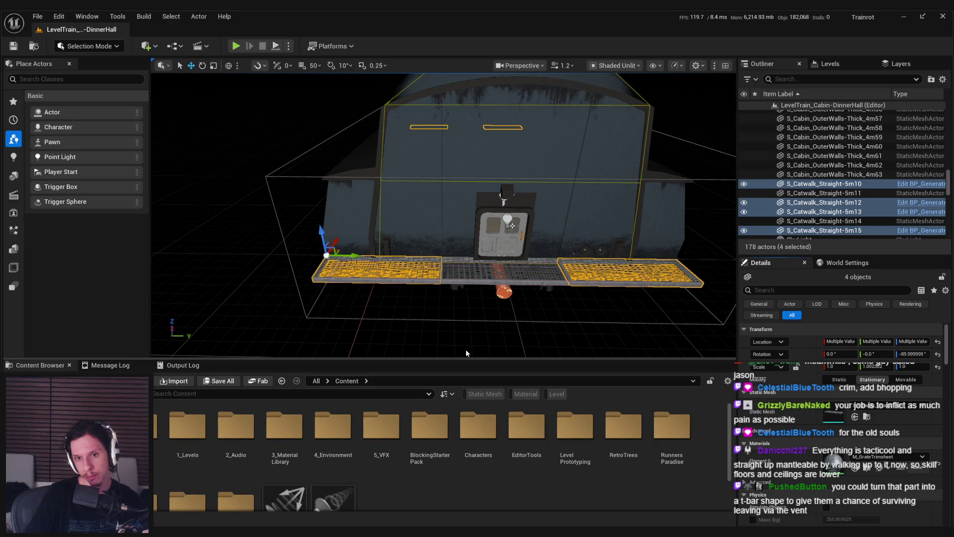
mouse_move(466, 349)
left_mouse_down()
mouse_move(413, 294)
mouse_move(452, 318)
mouse_move(448, 300)
left_mouse_up()
key("Delete")
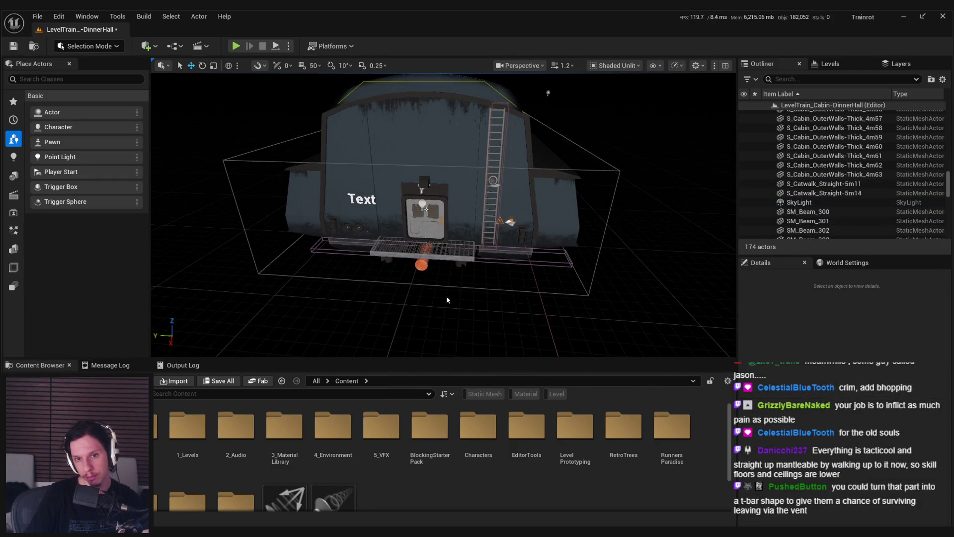
- Preview the cabin in game view, then select the centre catwalk piece
key("g")
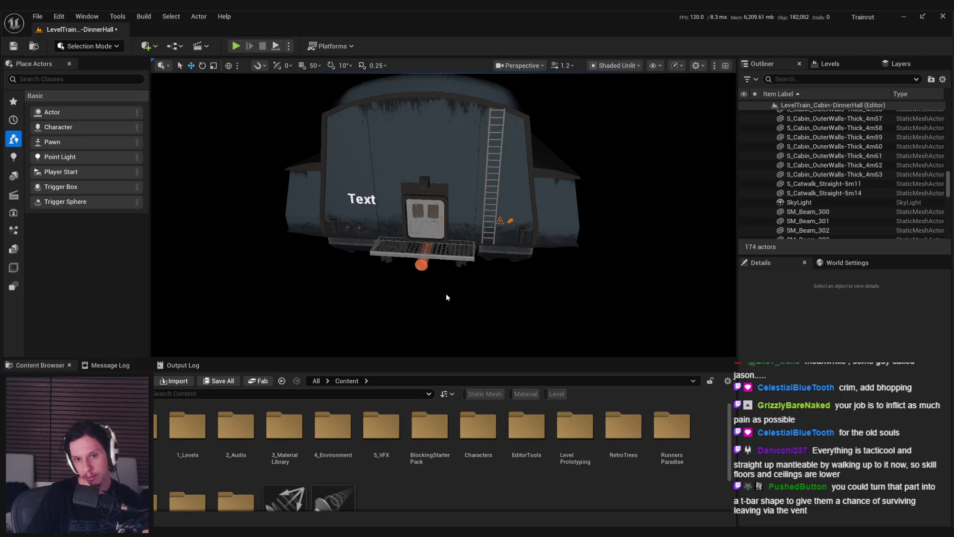
key("g")
left_click(446, 254)
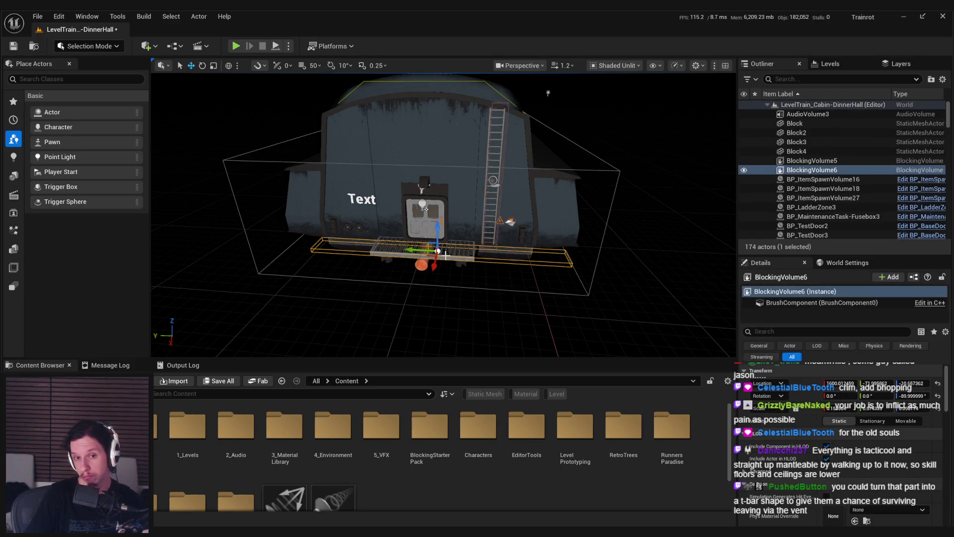
scroll(449, 258, "up", 5)
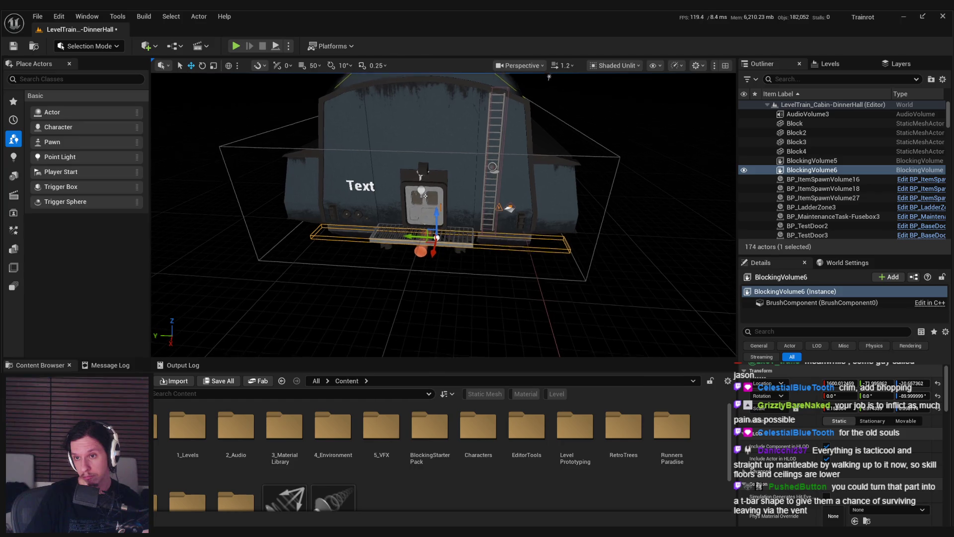
left_click(479, 240)
scroll(479, 240, "down", 5)
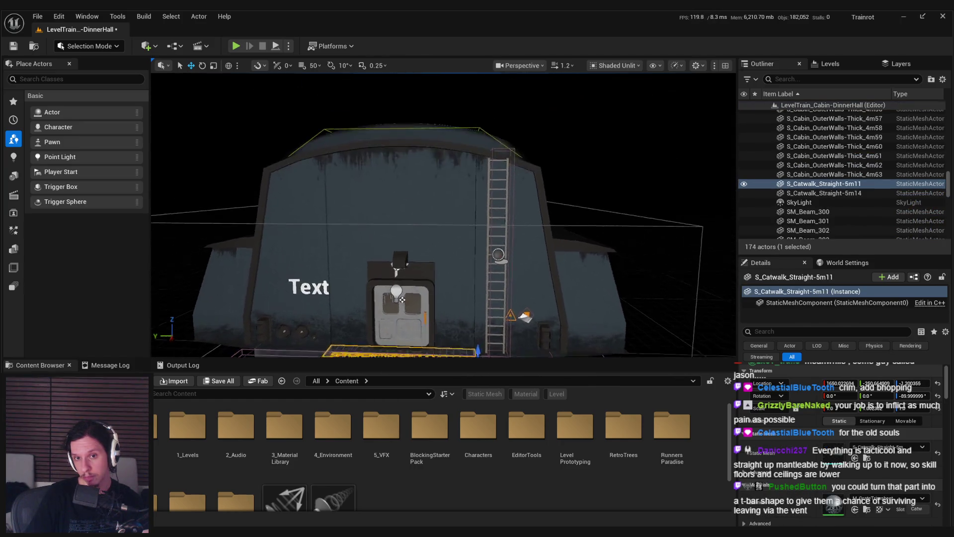
- Alt-drag a duplicate catwalk alongside the original and bring up actions for both pieces
left_click_drag(405, 334, 390, 271)
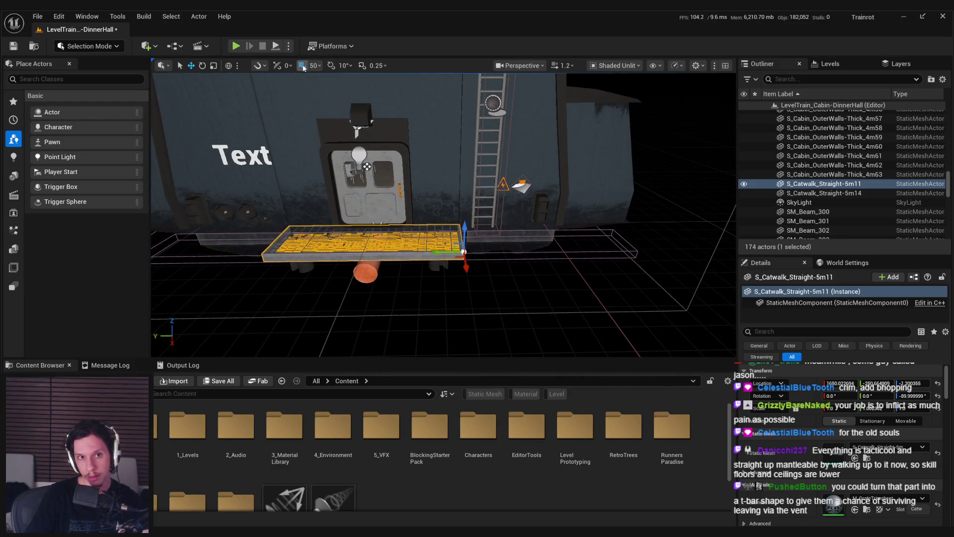
mouse_move(434, 252)
left_mouse_down()
mouse_move(517, 249)
mouse_move(323, 256)
mouse_move(389, 250)
left_mouse_up()
left_click(390, 250, "ctrl")
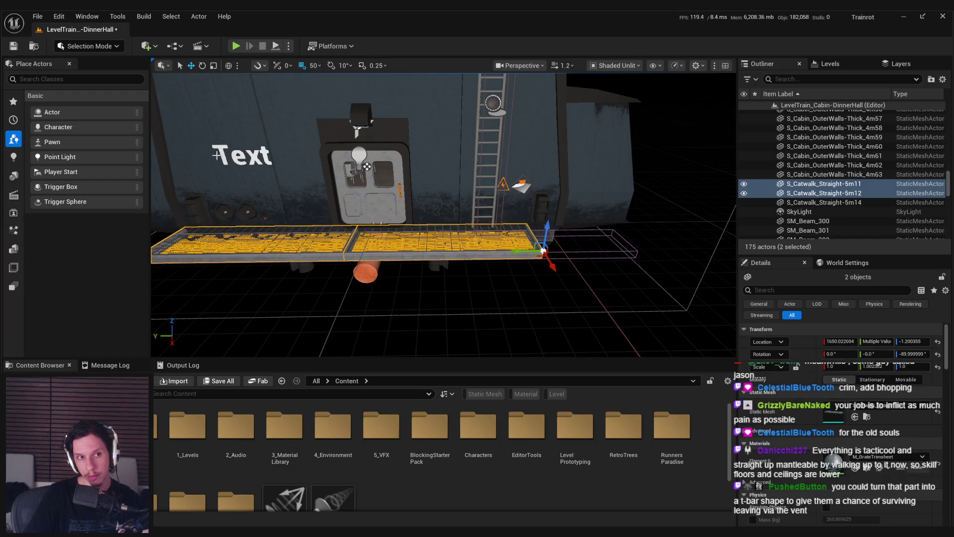
right_click(367, 166)
mouse_move(398, 455)
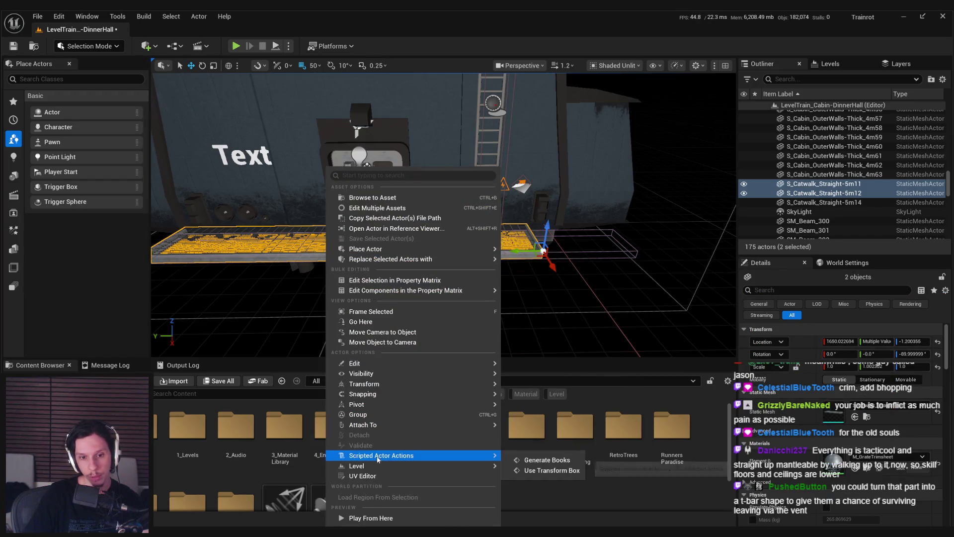
left_click(544, 468)
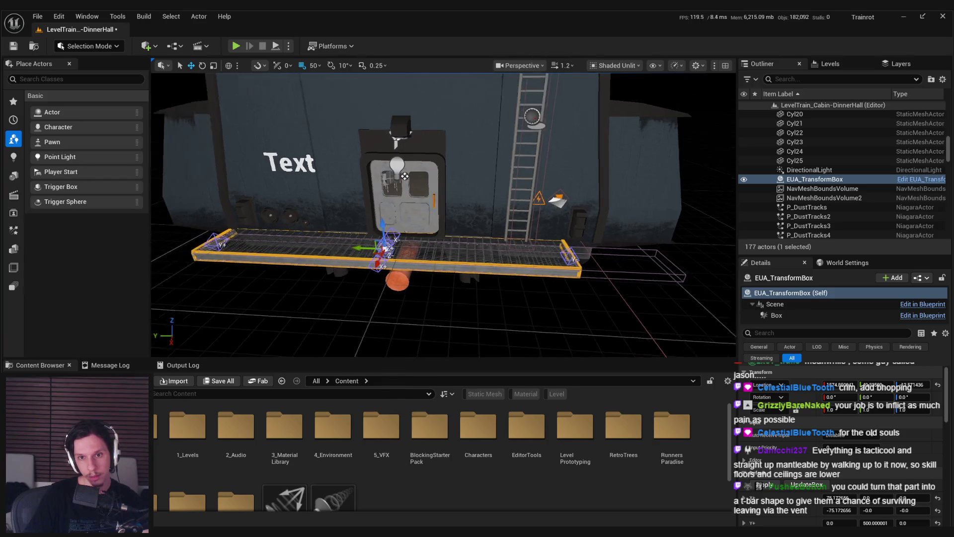
left_click_drag(253, 241, 383, 249)
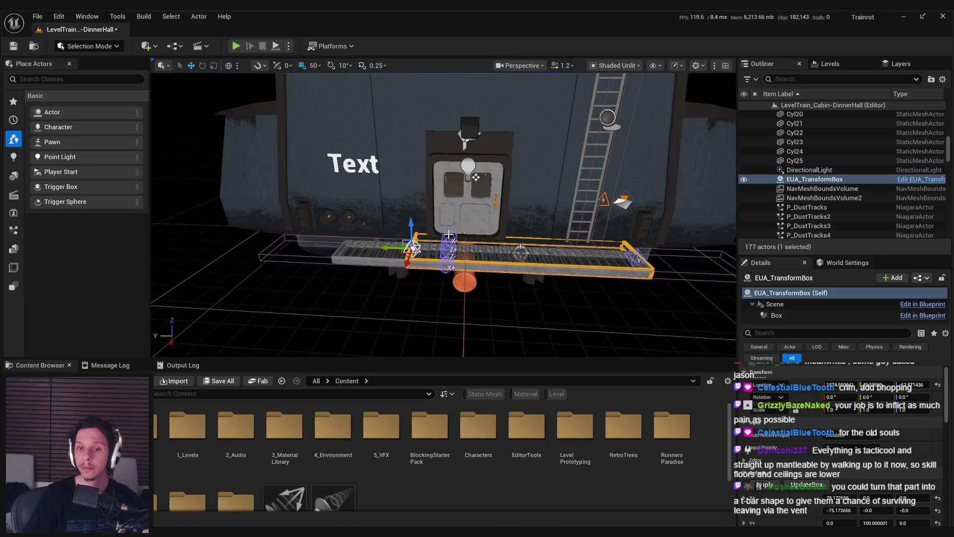
key("f")
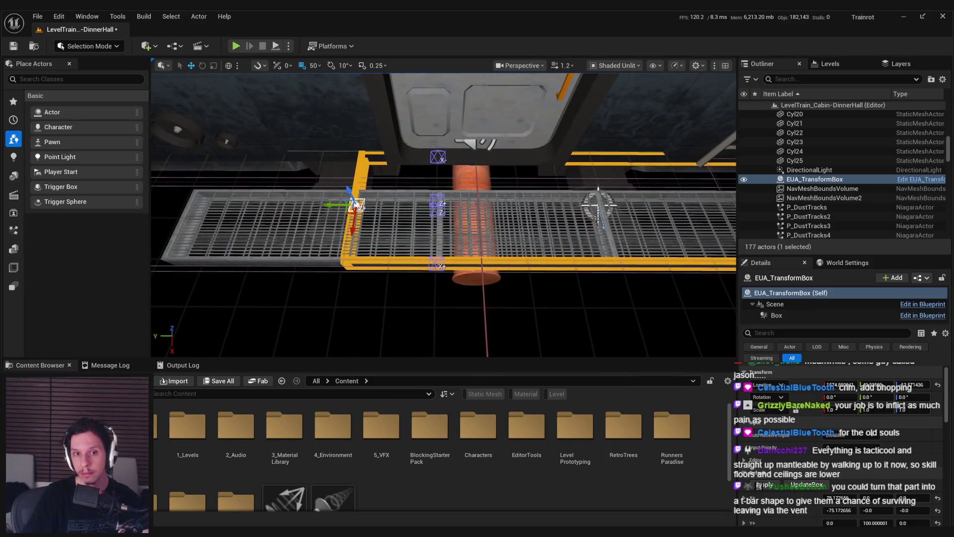
scroll(476, 163, "down", 4)
key("ctrl+z")
key("ctrl+z")
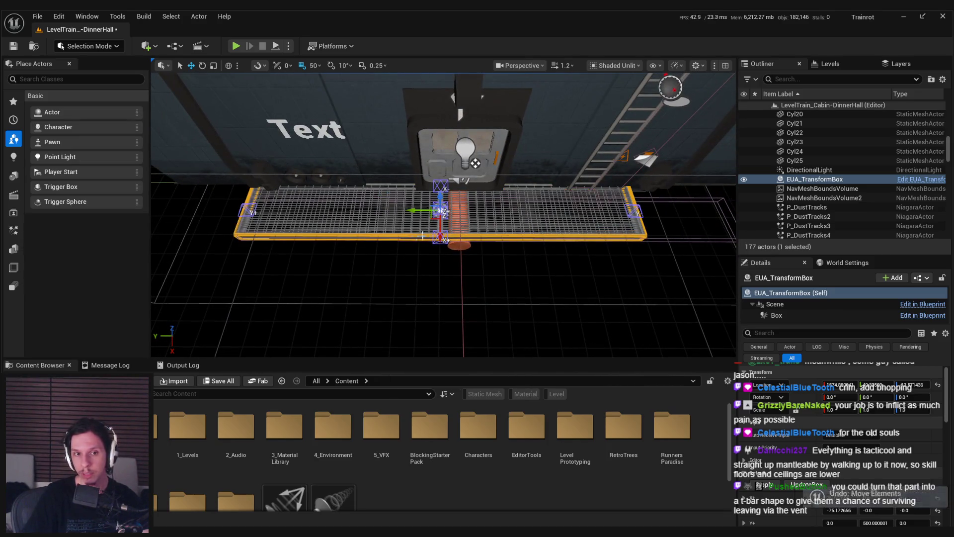
key("ctrl+z")
key("ctrl+z")
key("ctrl+z")
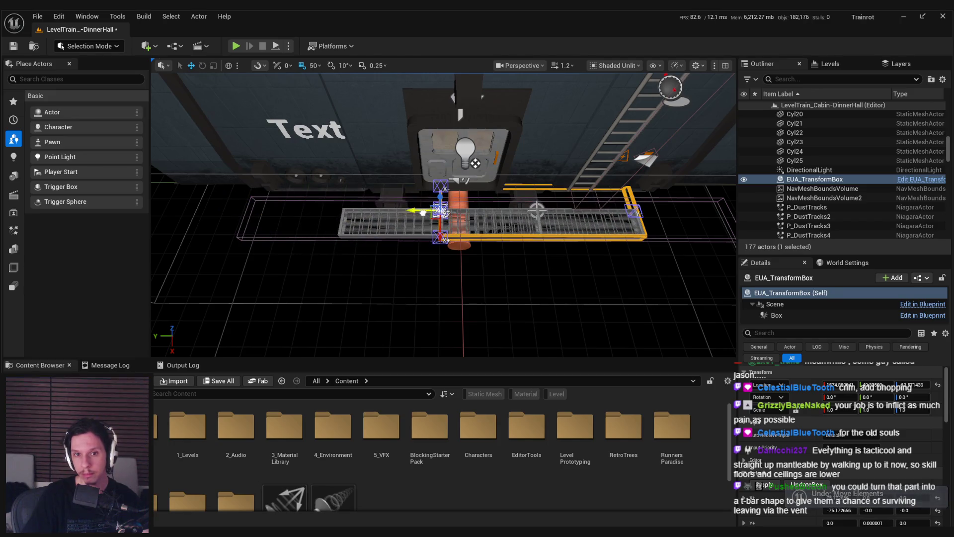
key("ctrl+z")
key("ctrl+z")
key("ctrl+z")
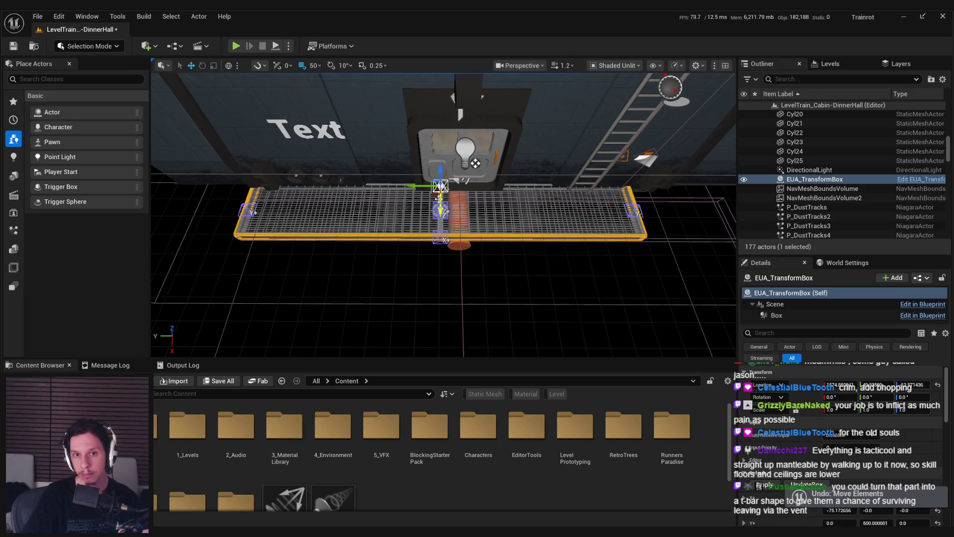
key("ctrl+z")
key("ctrl+z")
key("ctrl+z")
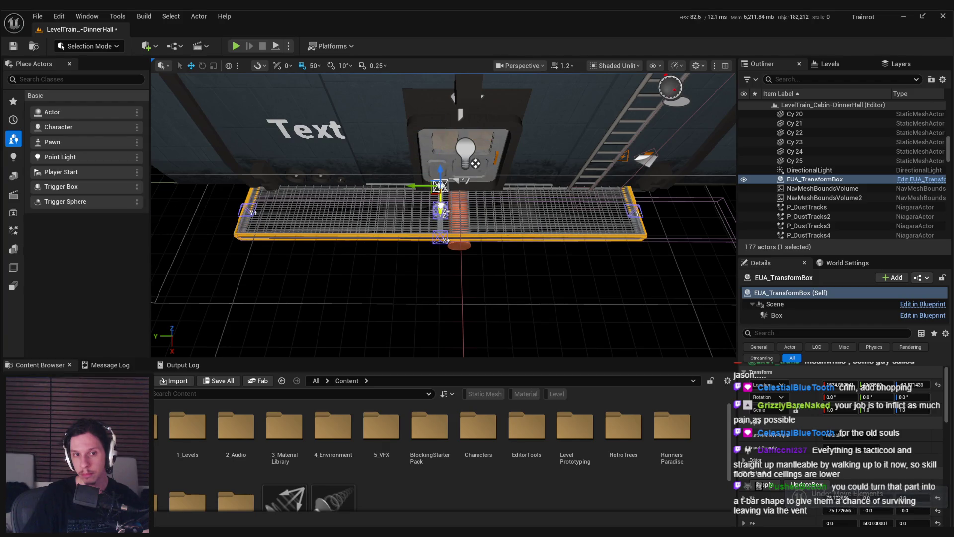
key("ctrl+z")
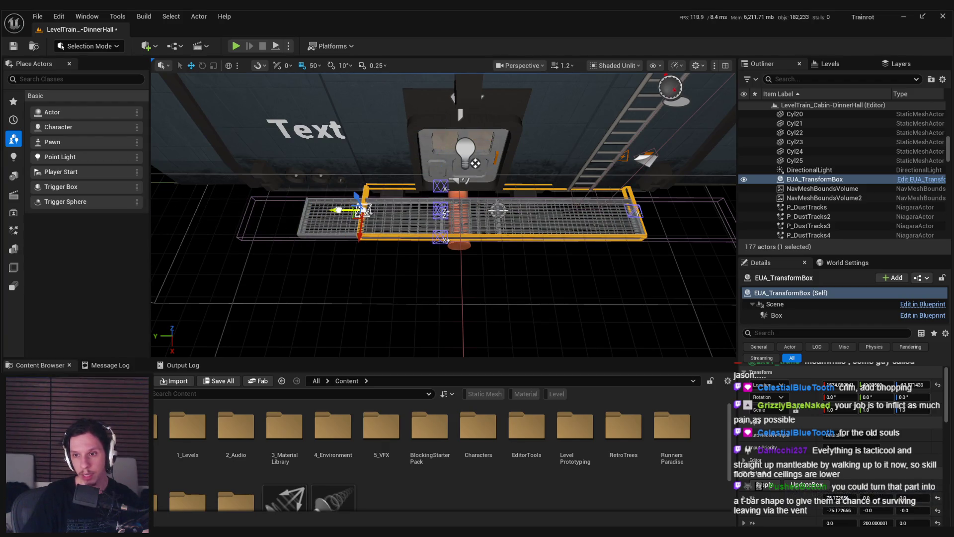
key("ctrl+z")
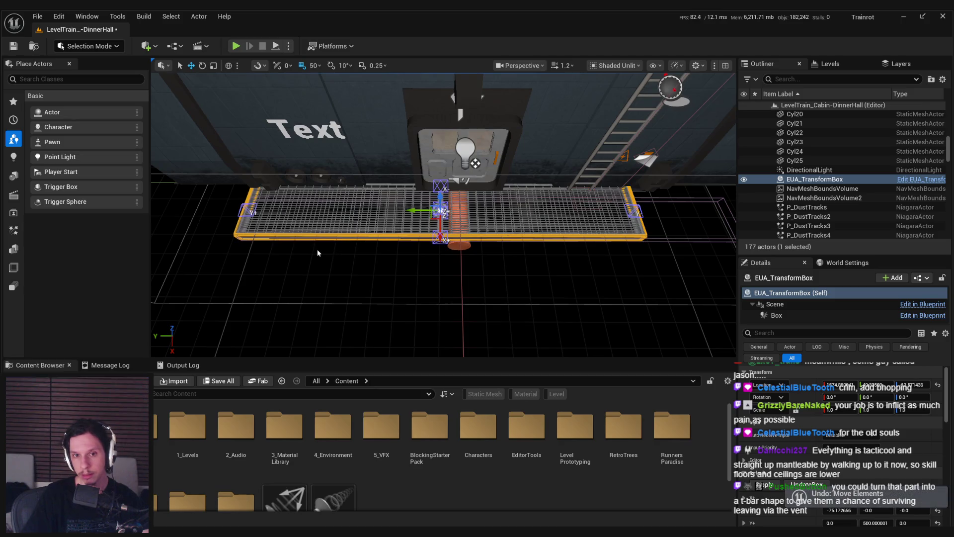
key("Delete")
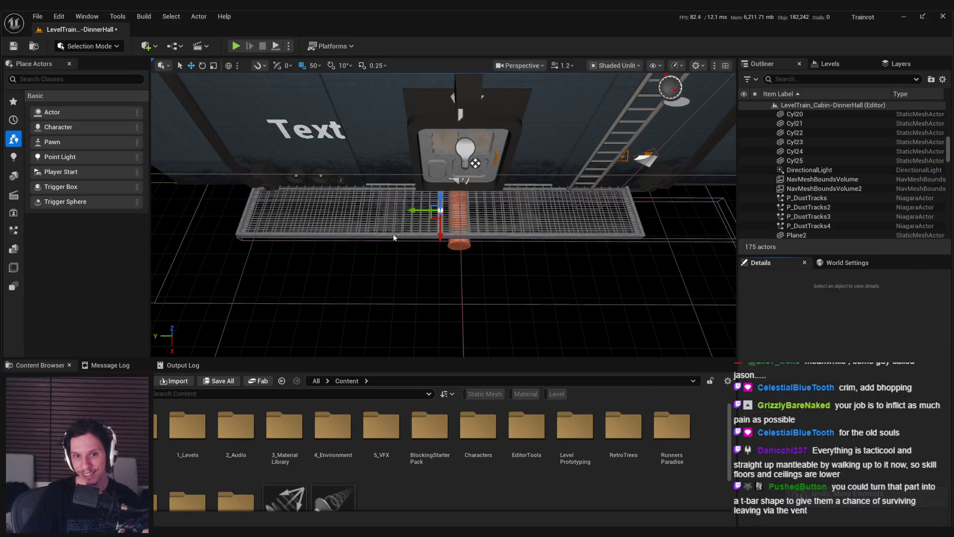
left_click(392, 233)
left_click(383, 233)
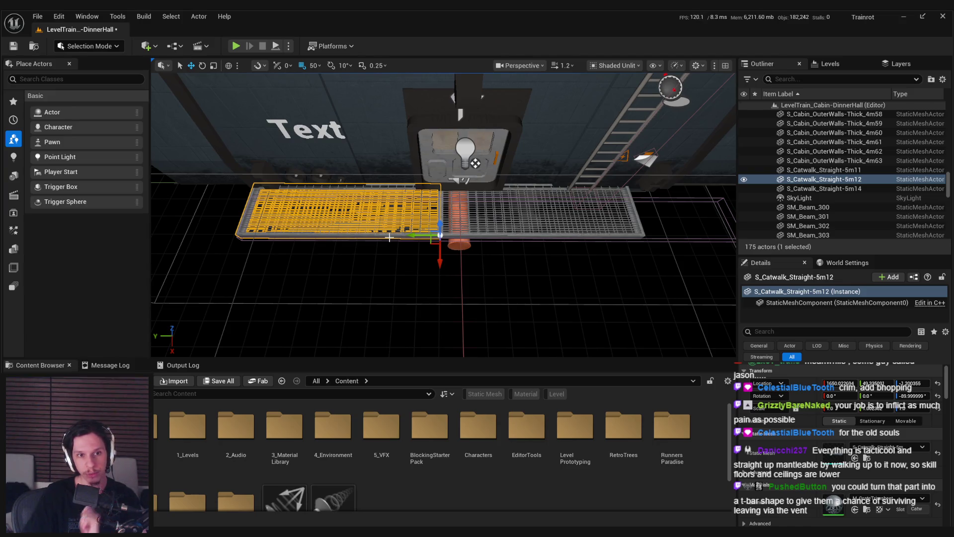
- Scale both catwalk pieces along X to about 0.77 of their length
left_click(504, 236, "ctrl")
key("r")
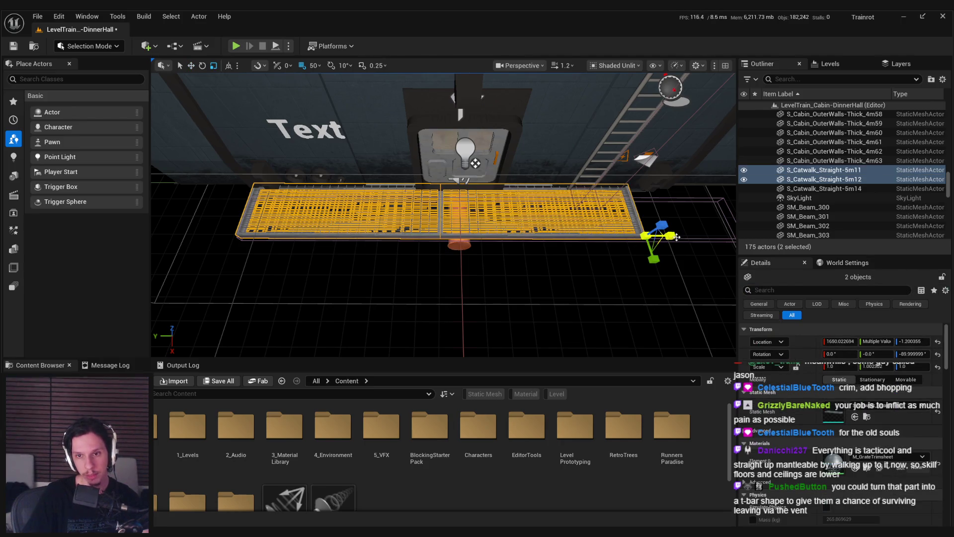
left_click_drag(671, 235, 651, 236)
- Preview the shortened walkway beneath the door in game view from around the cabin
key("g")
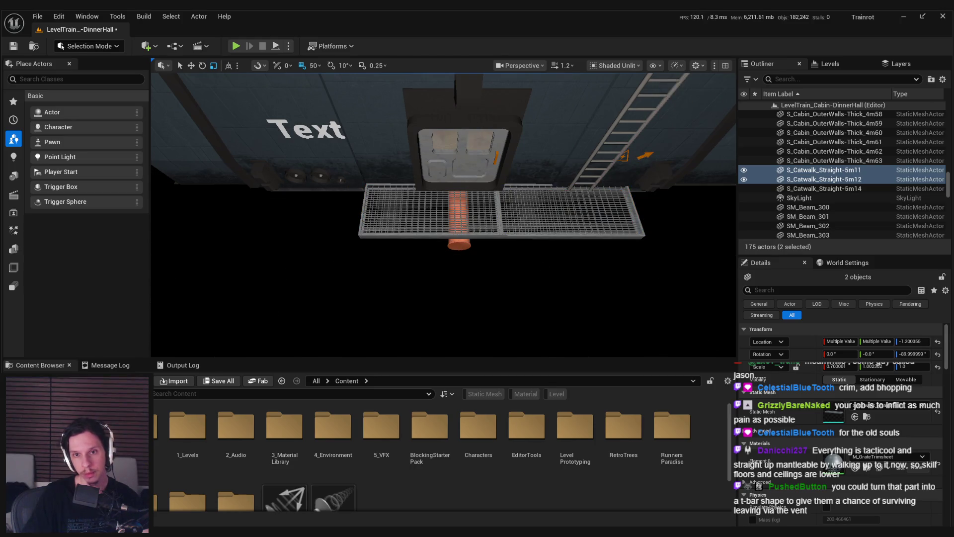
scroll(443, 213, "down", 5)
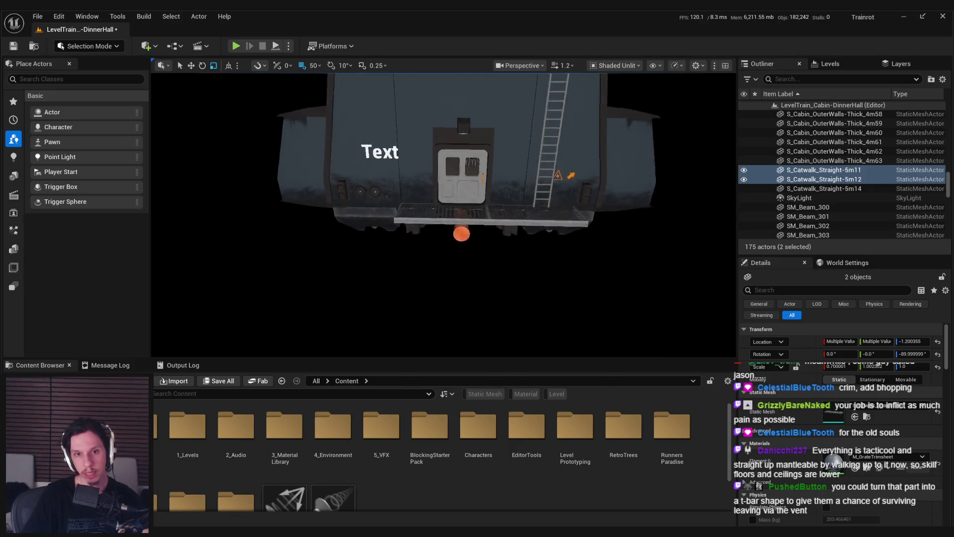
scroll(540, 273, "up", 3)
mouse_move(525, 291)
left_mouse_down()
mouse_move(477, 271)
mouse_move(437, 293)
mouse_move(479, 300)
mouse_move(437, 296)
mouse_move(494, 303)
mouse_move(420, 306)
mouse_move(479, 286)
left_mouse_up()
left_click(468, 315)
scroll(509, 309, "down", 3)
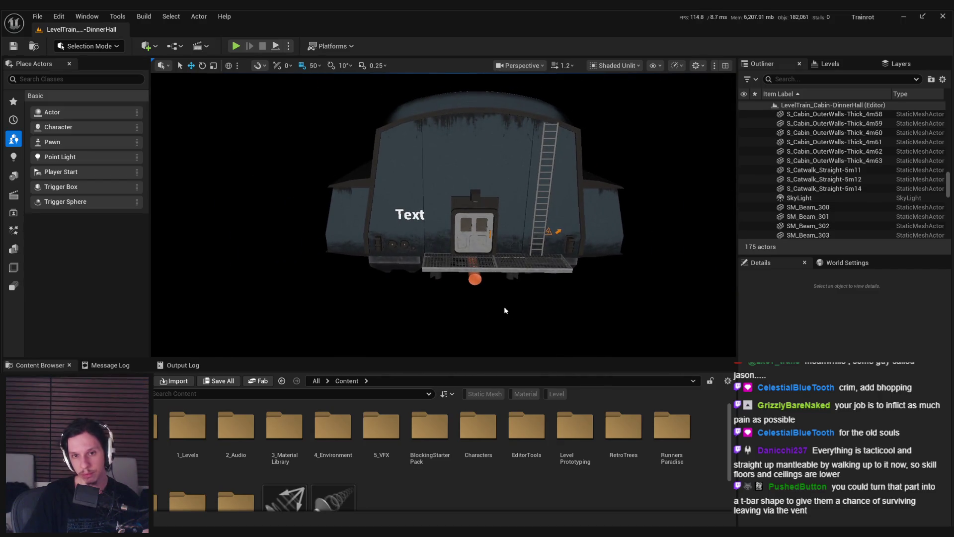
scroll(447, 223, "up", 3)
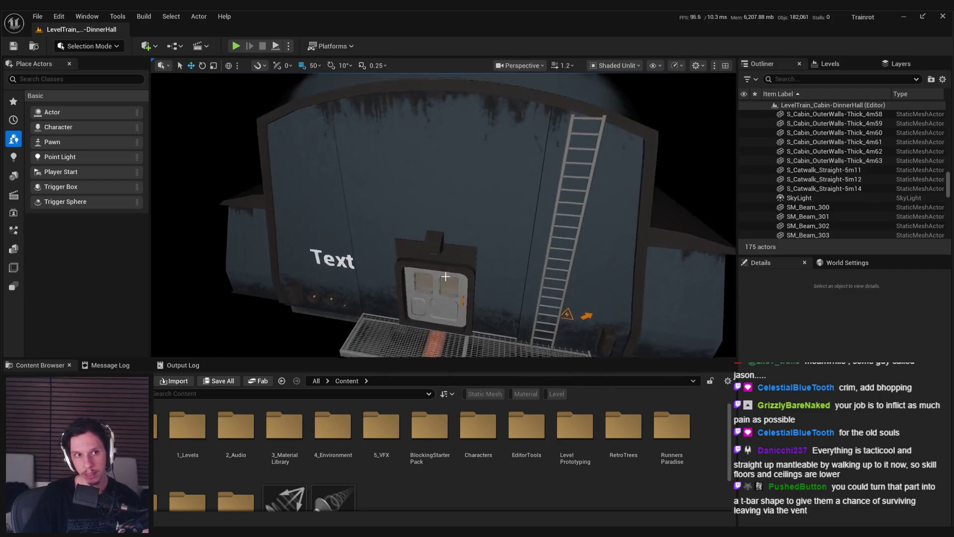
- Switch to the GameWorldLevel level and save all changed levels
left_click(37, 16)
mouse_move(99, 84)
left_click(274, 122)
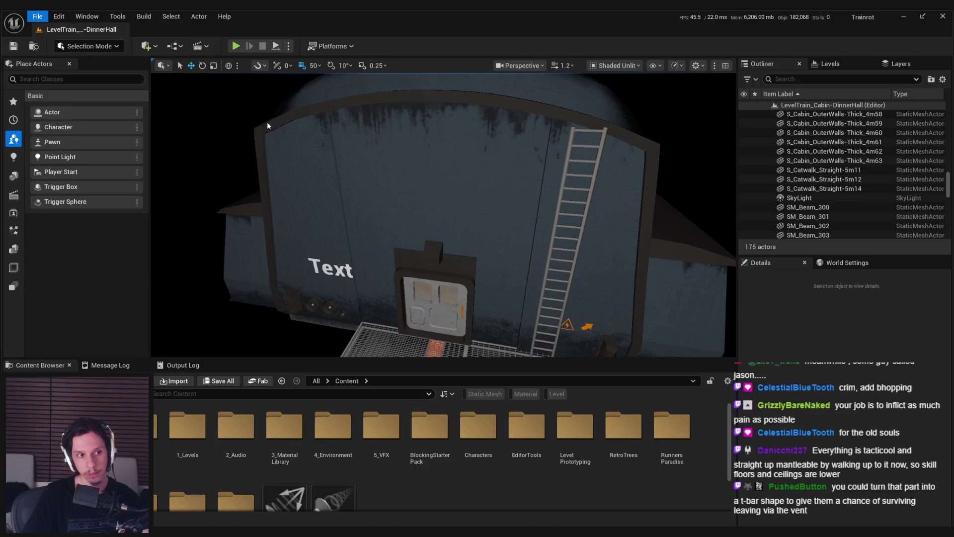
scroll(443, 215, "up", 2)
key("w")
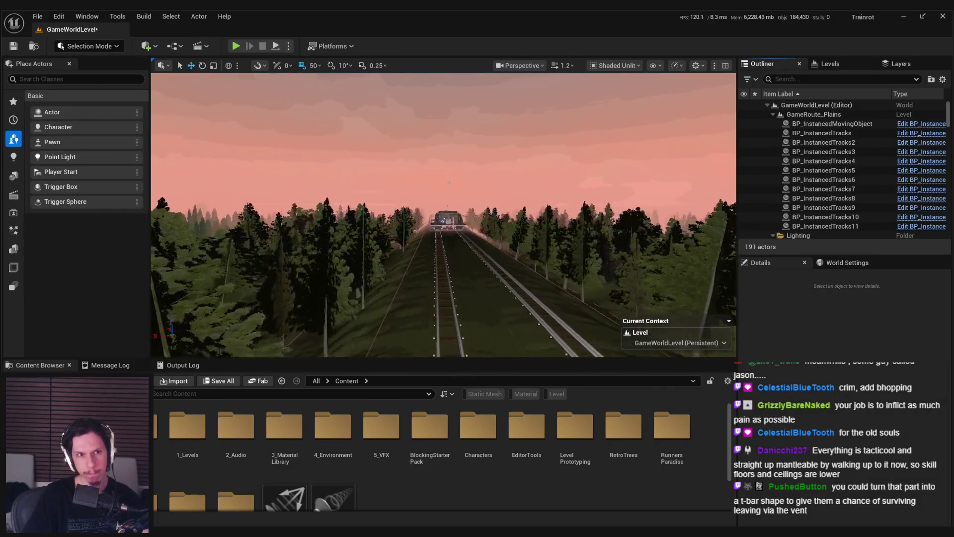
key("ctrl+s")
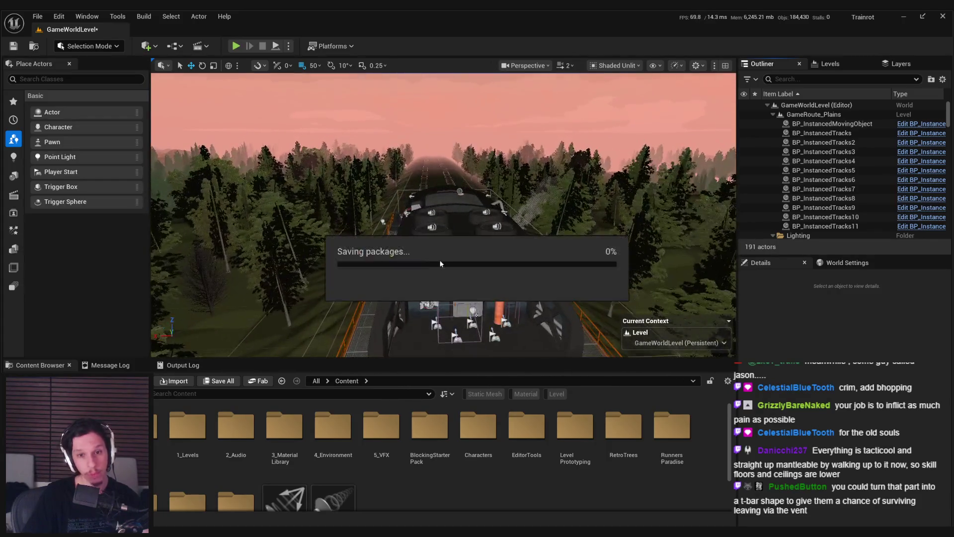
scroll(443, 214, "down", 2)
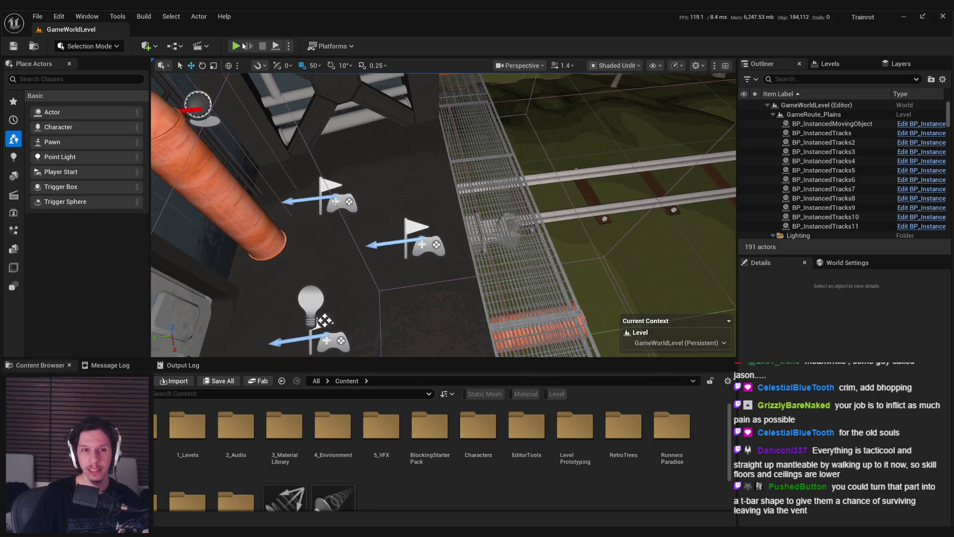
- Start a playtest, press the cabin's start/stop button and walk out along the grated catwalk
left_click(236, 46)
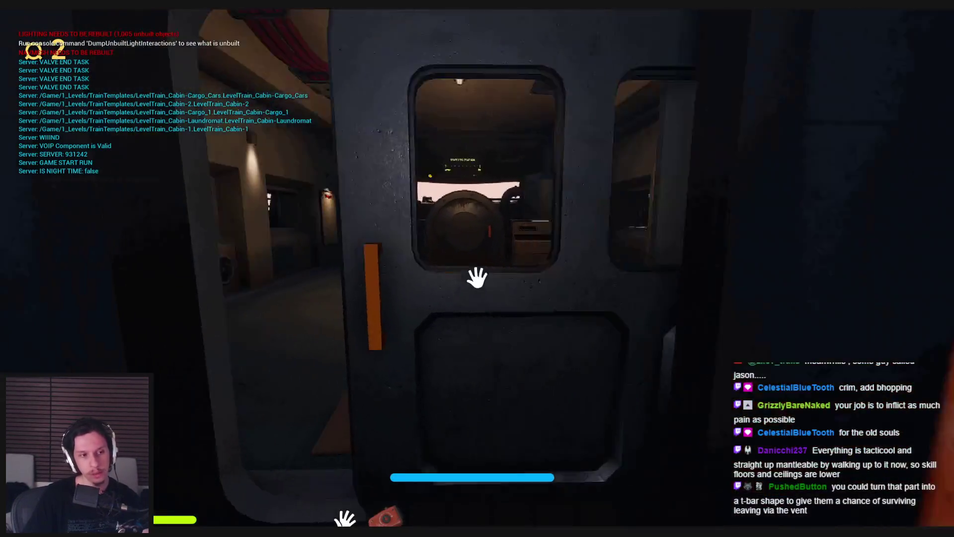
key("w")
key("w")
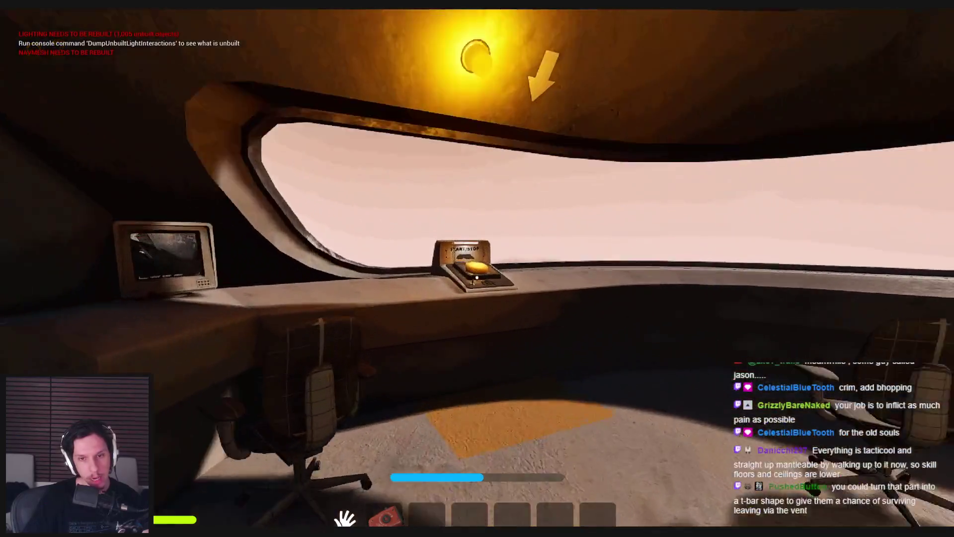
left_click(477, 277)
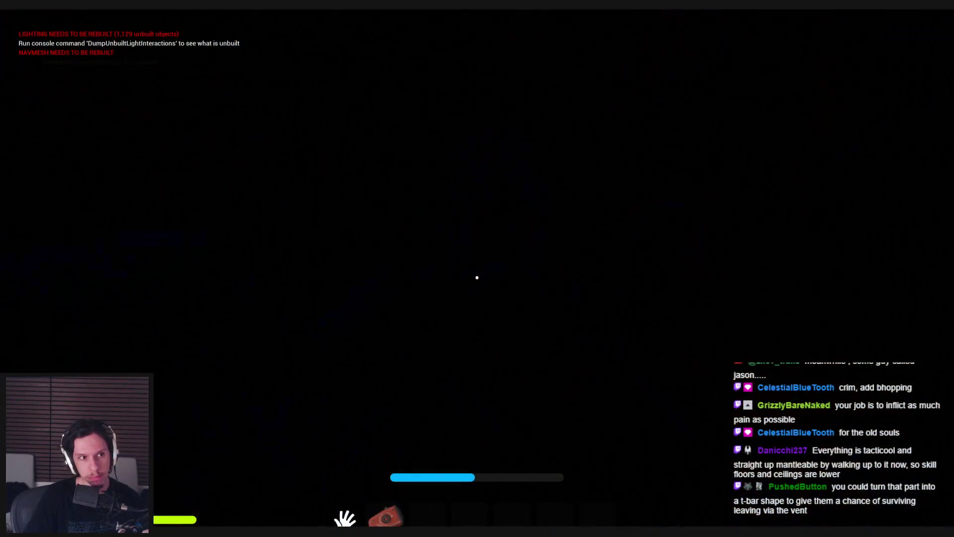
key("w")
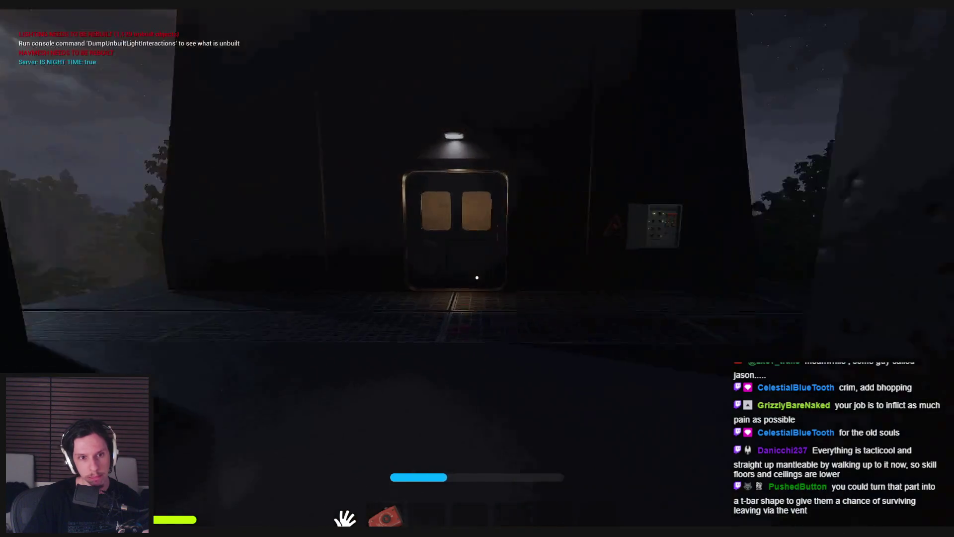
key("w")
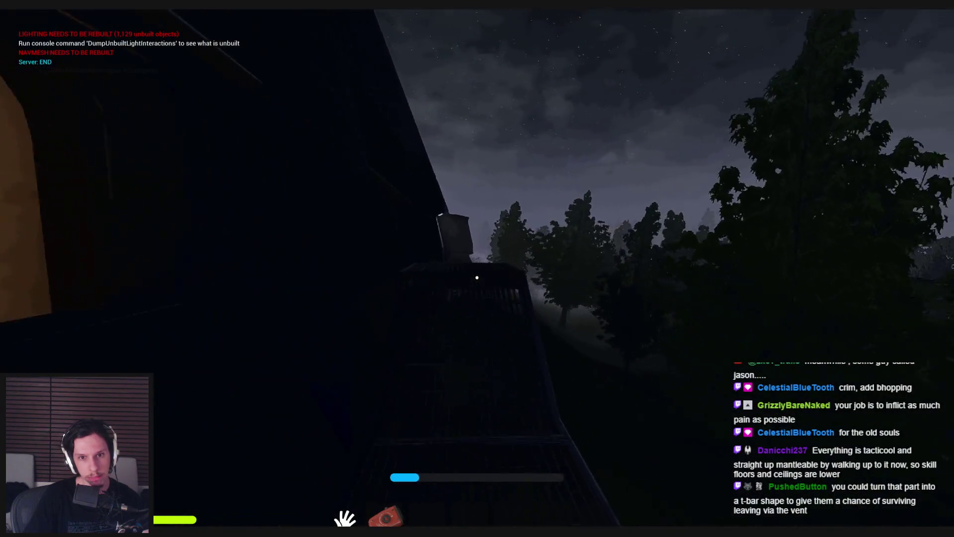
key("w")
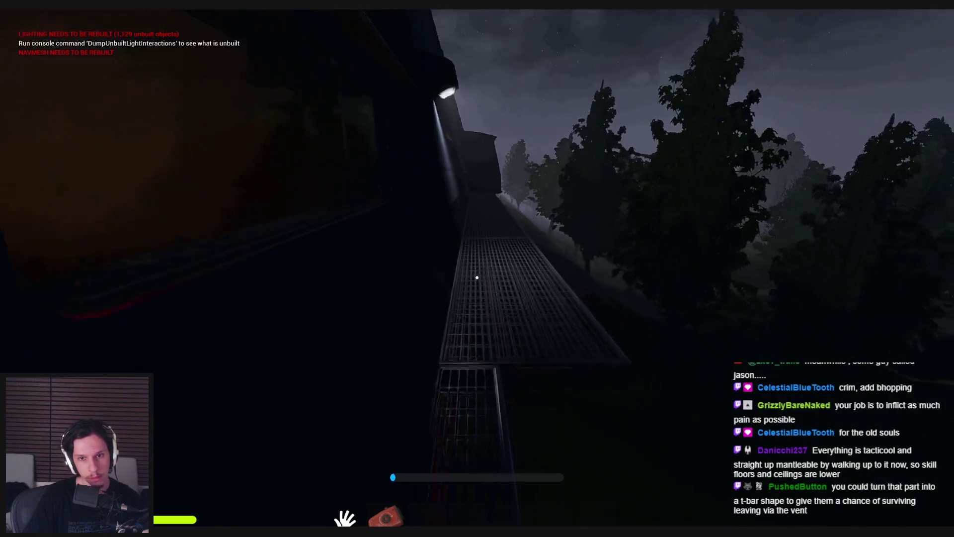
key("w")
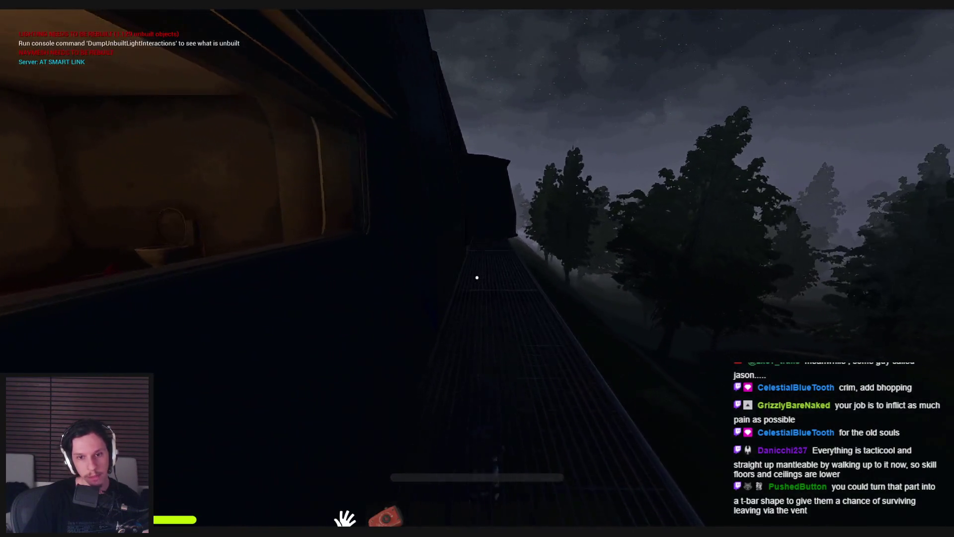
key("w")
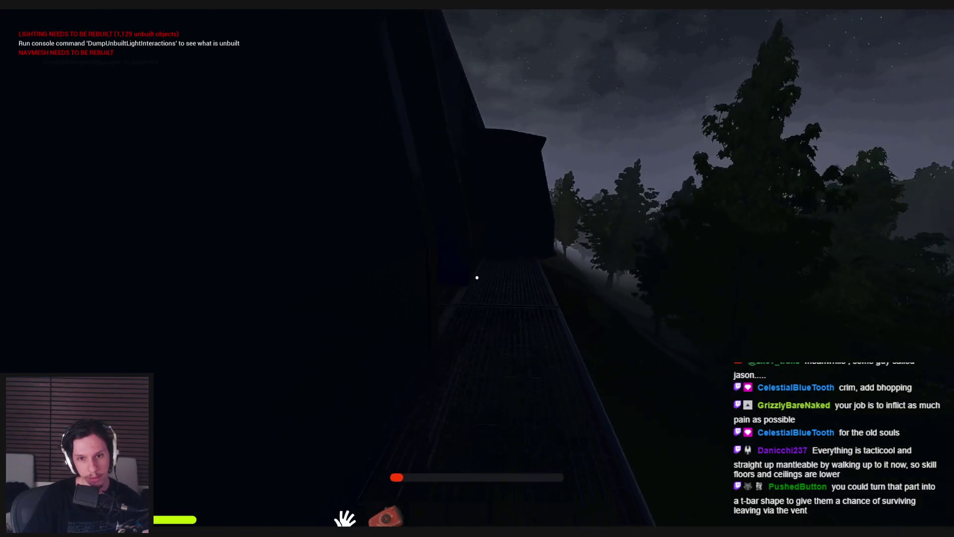
key("w")
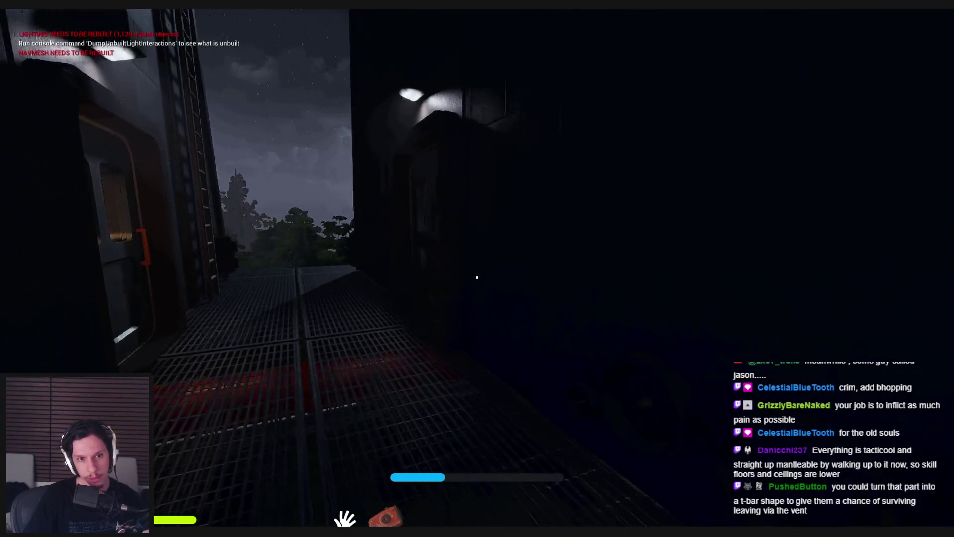
key("w")
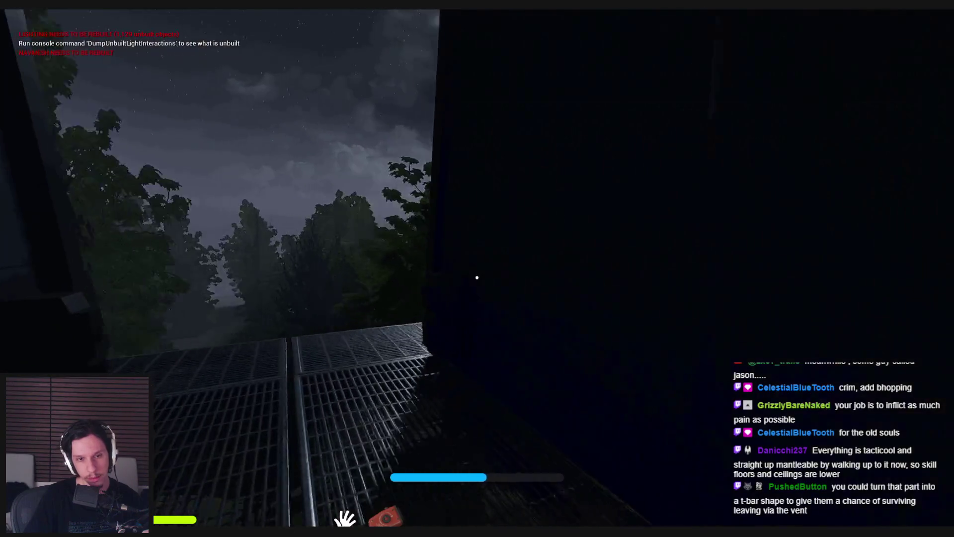
key("w")
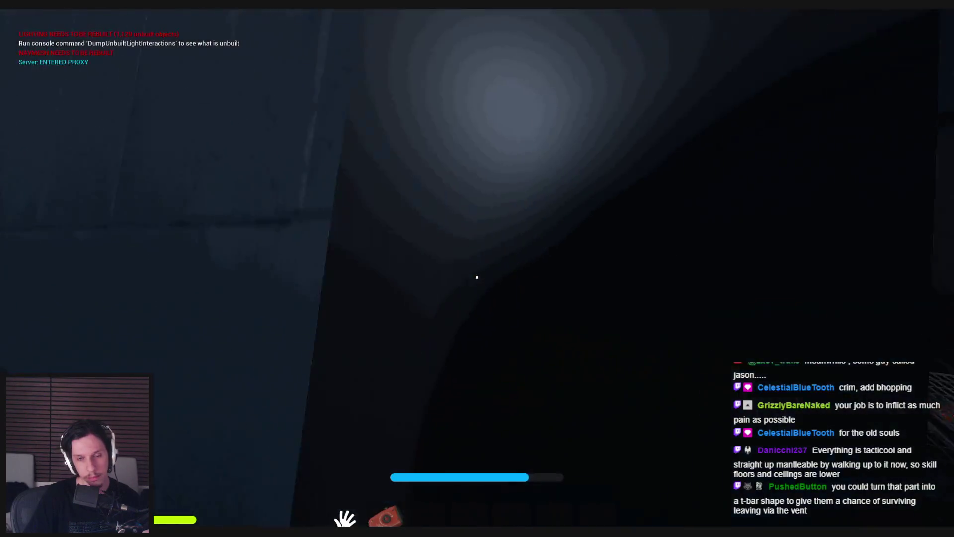
- Walk through the flooded cabin past the rubber duck toward the lit door's window
mouse_move(477, 278)
key("w")
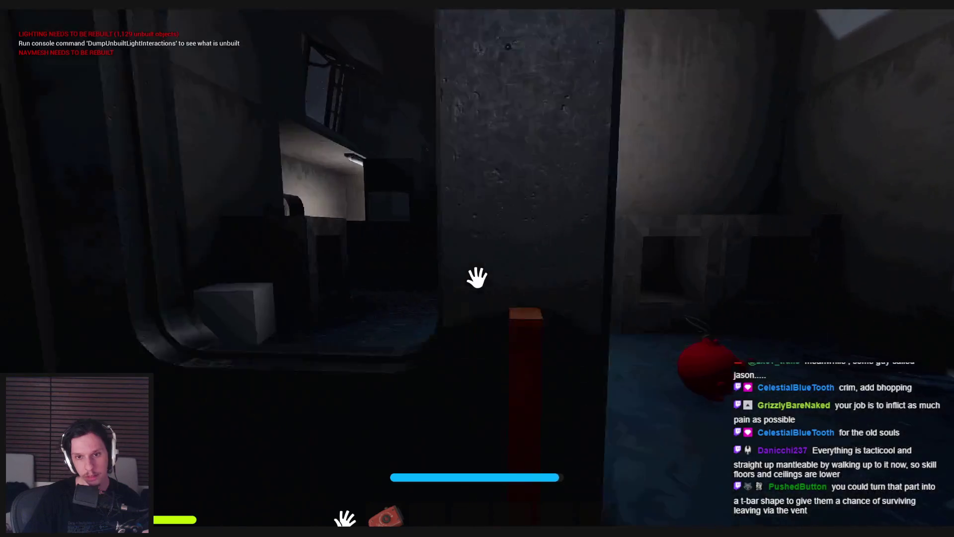
key("w")
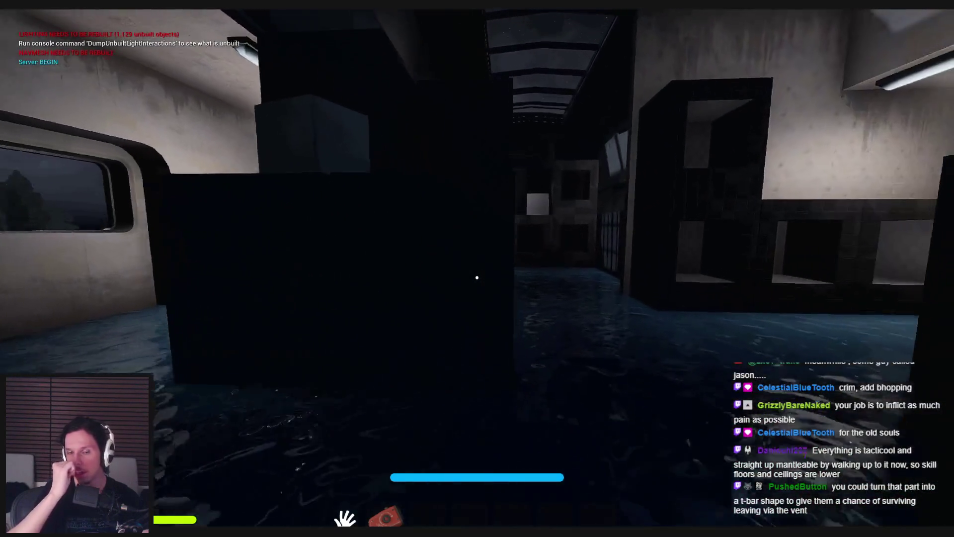
key("w")
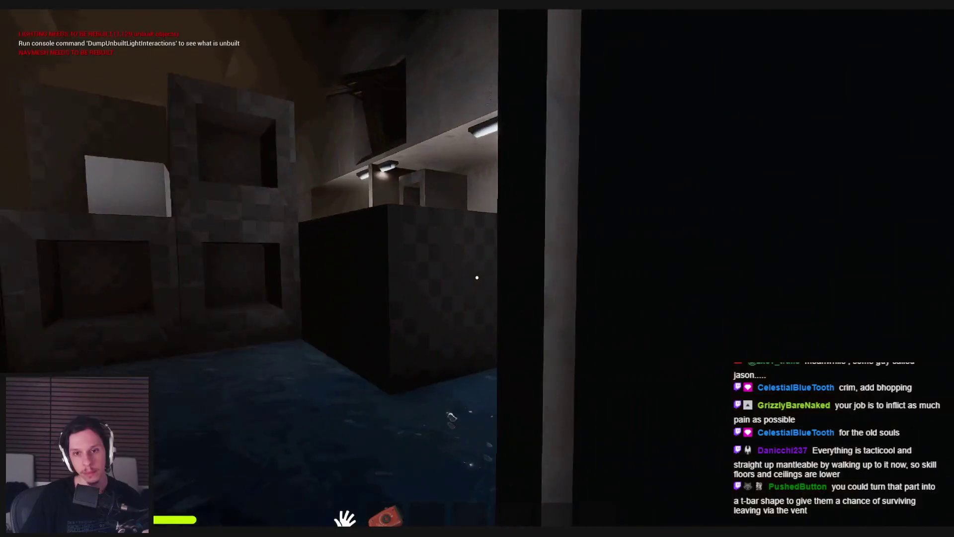
key("w")
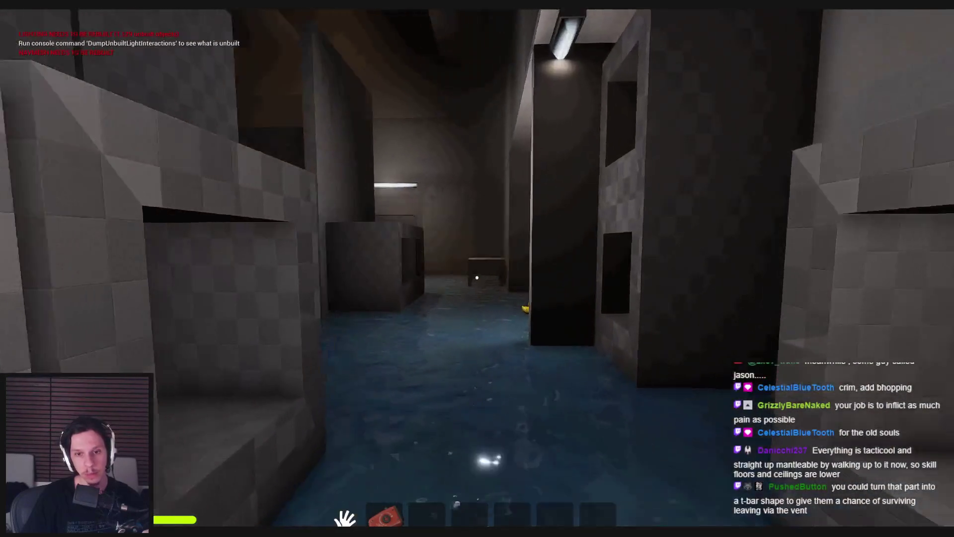
key("w")
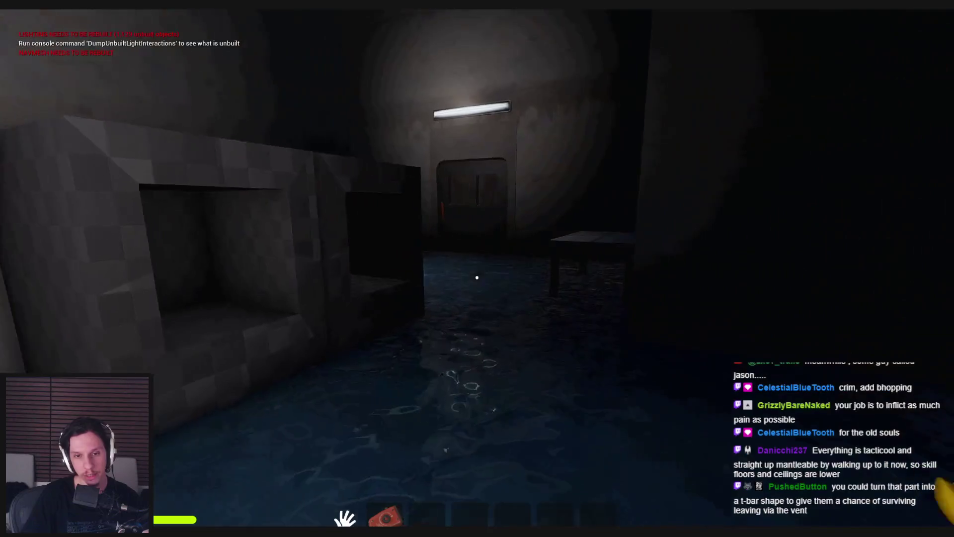
key("w")
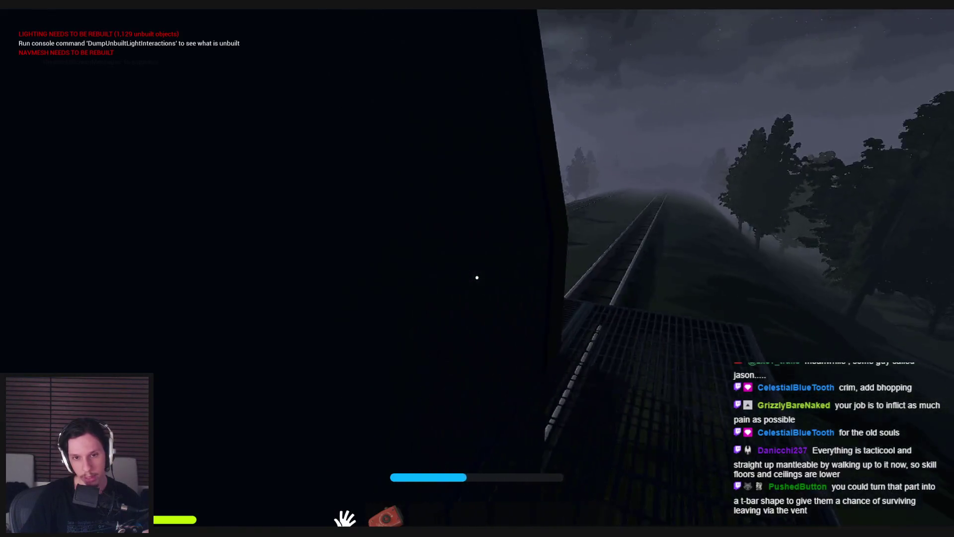
- End the play session and fly the editor camera into the control room
key("Escape")
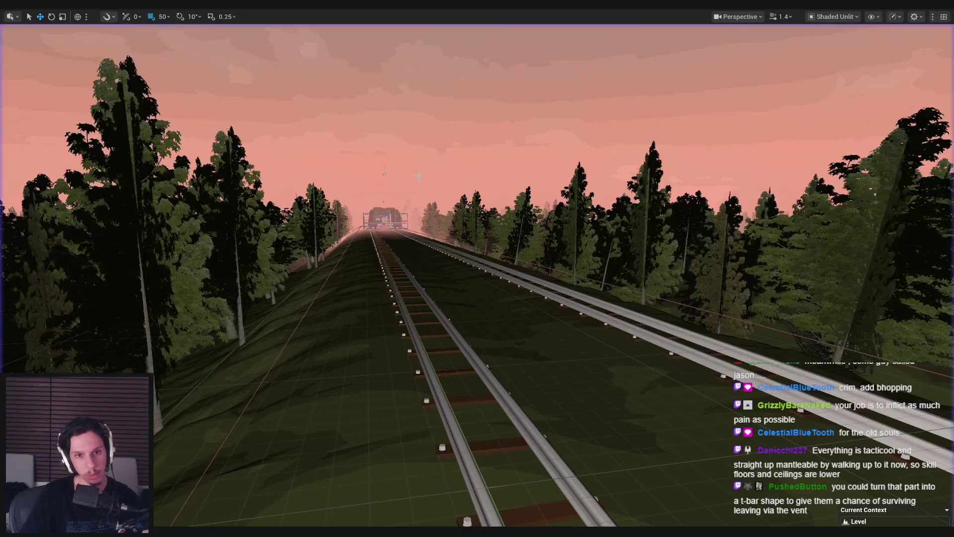
scroll(477, 268, "up", 3)
key("w")
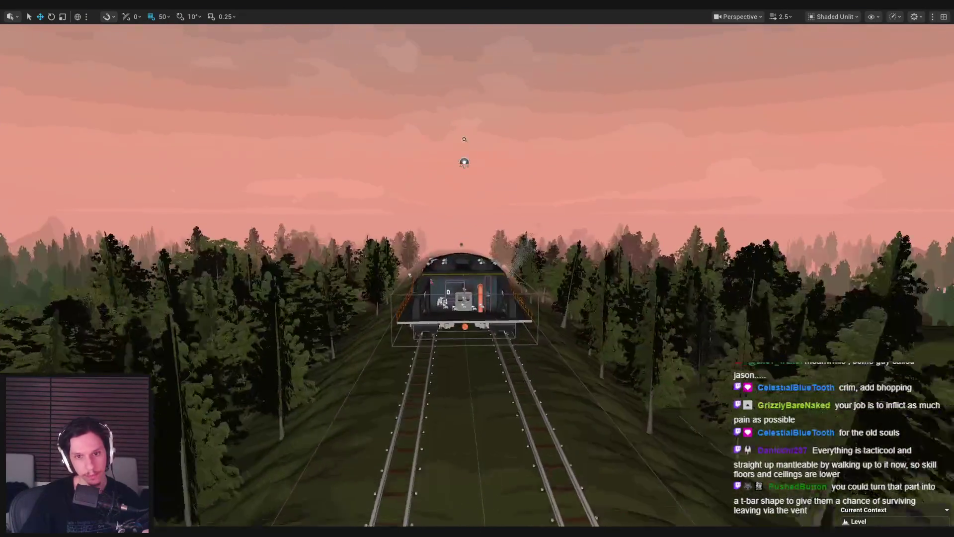
key("w")
scroll(477, 268, "down", 2)
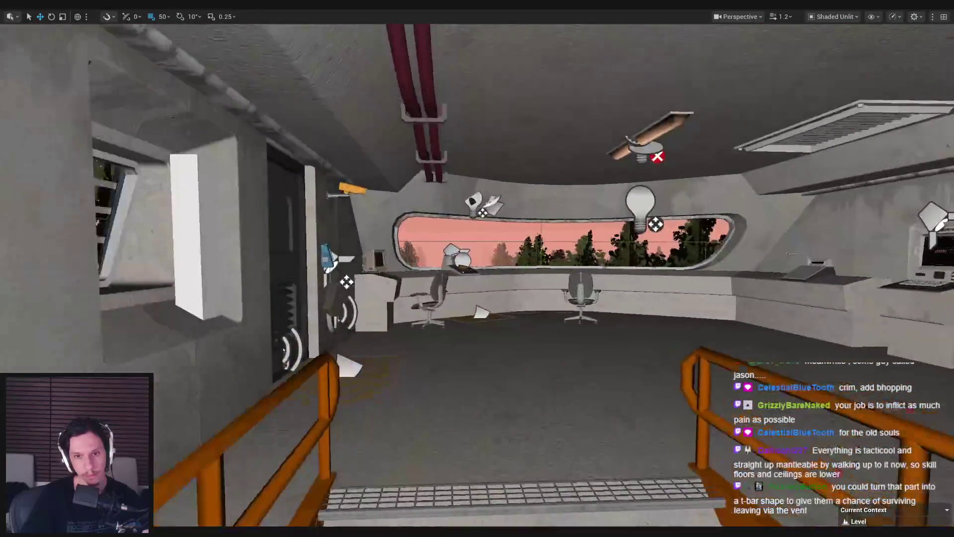
key("w")
- Start a new playtest with Alt+P, press the start/stop button and walk out onto the night catwalk
key("alt+p")
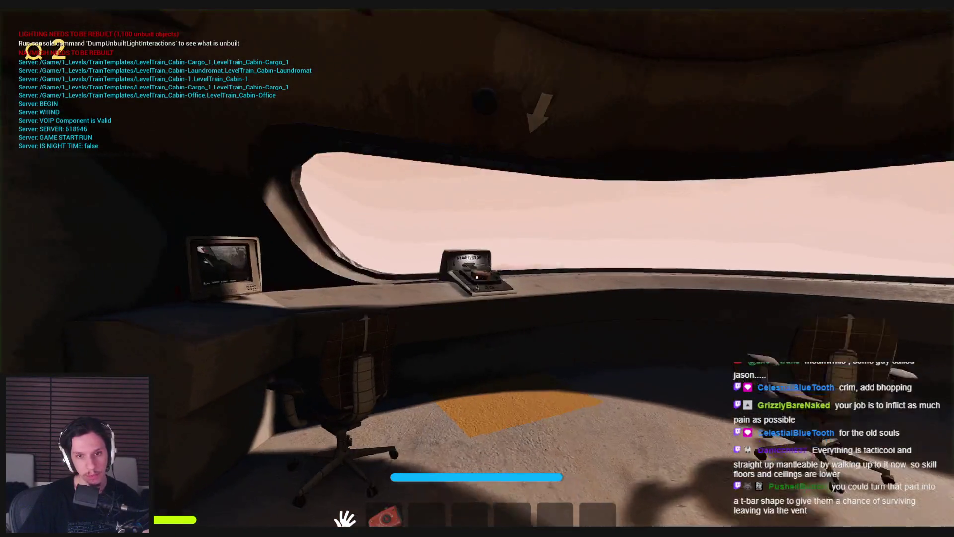
key("e")
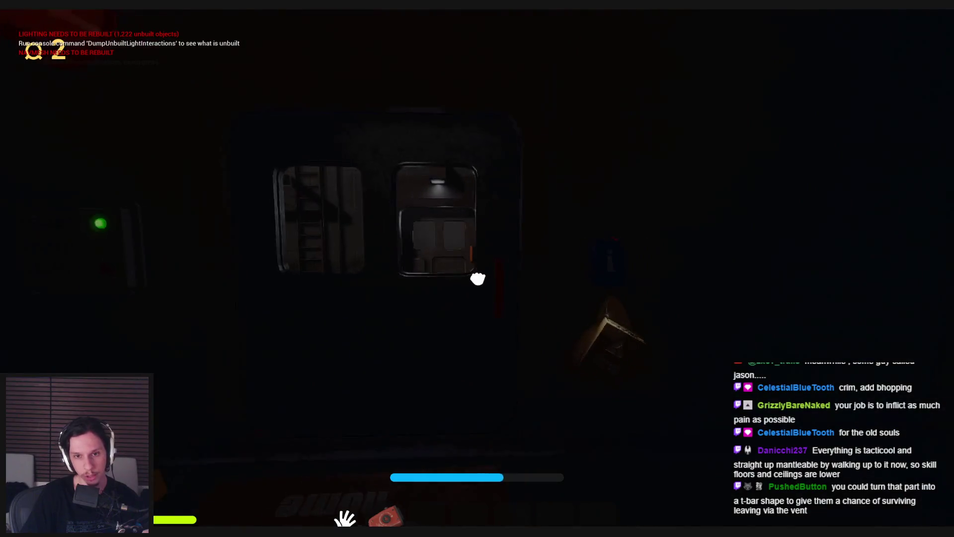
key("e")
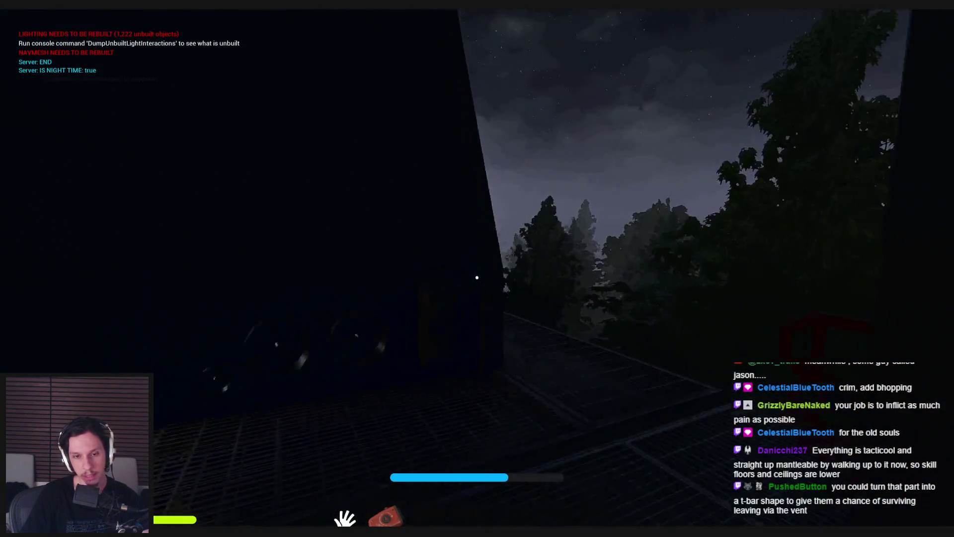
key("w")
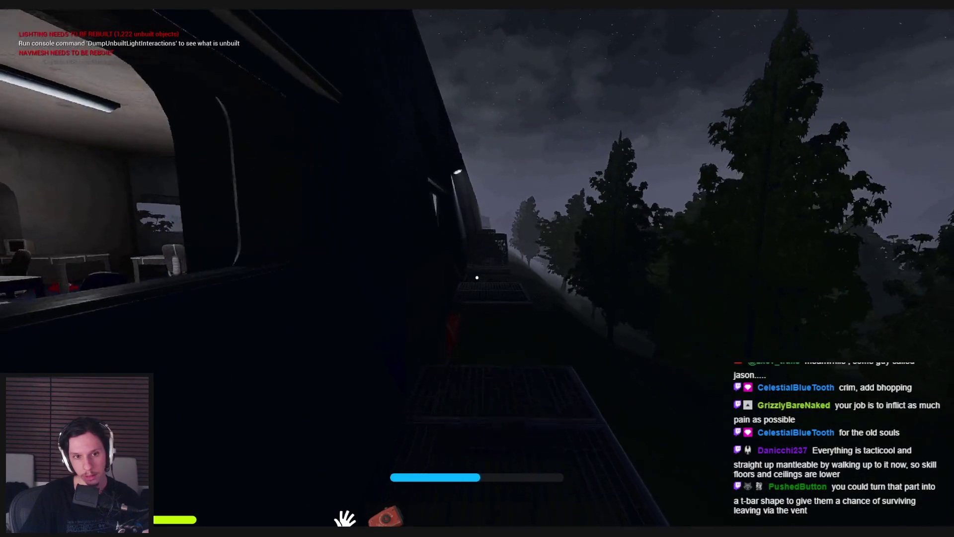
key("w")
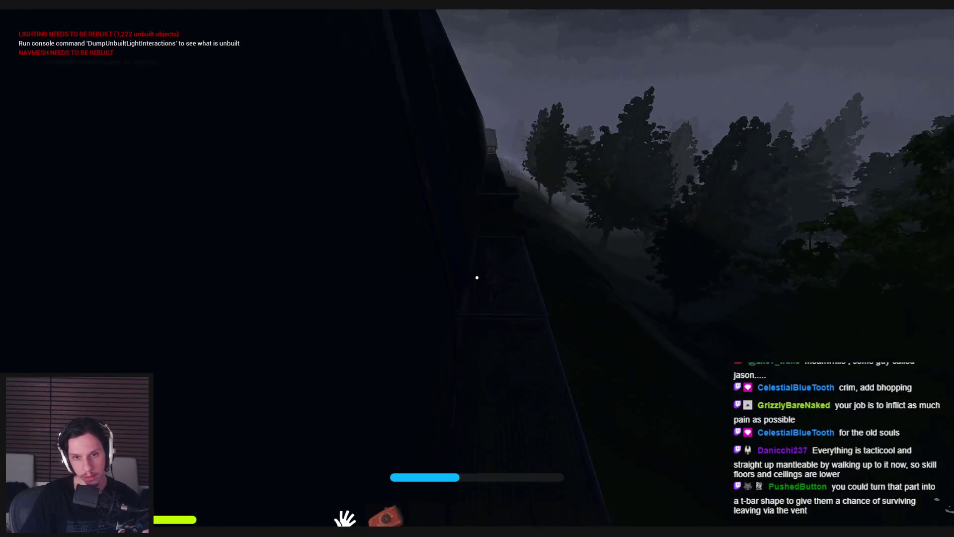
key("w")
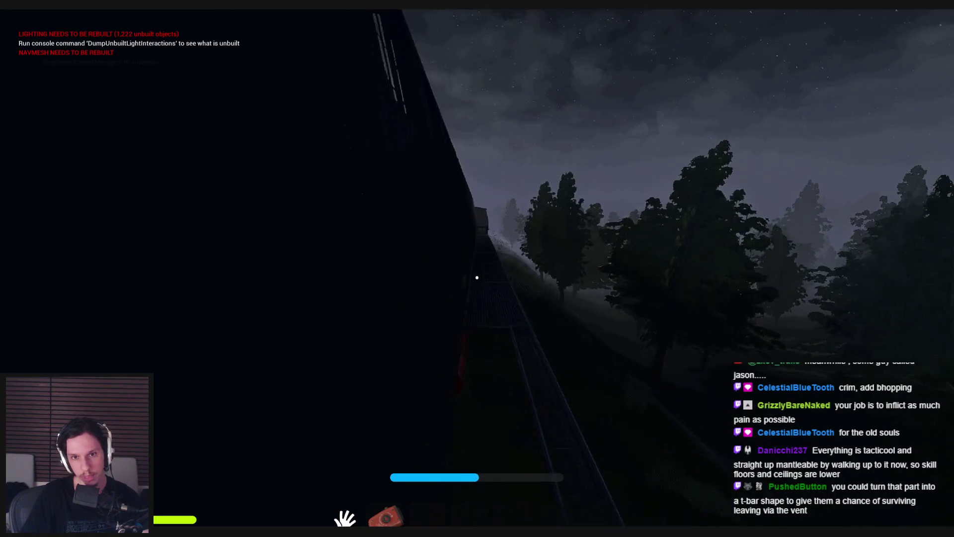
key("w")
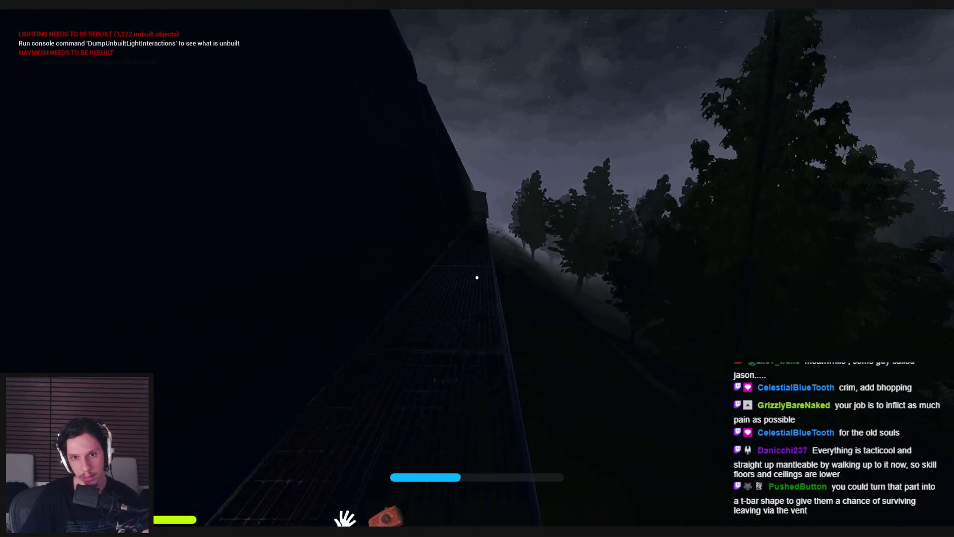
- Walk the catwalk to the grated roof section, then end the play session
key("w")
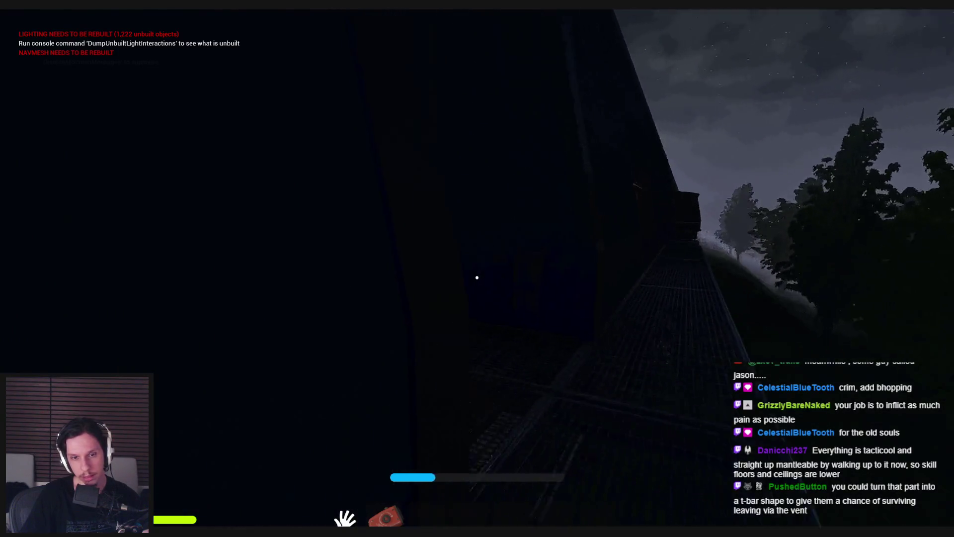
key("w")
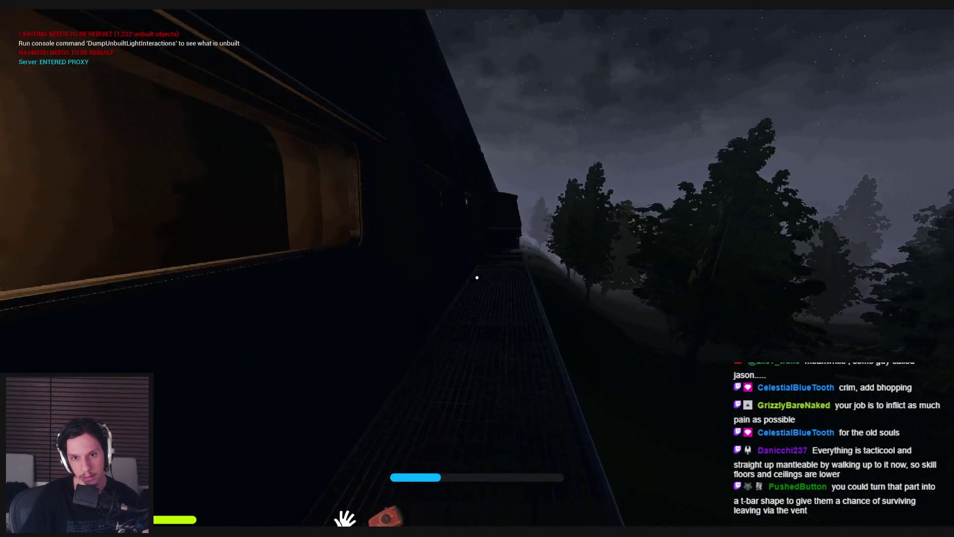
key("w")
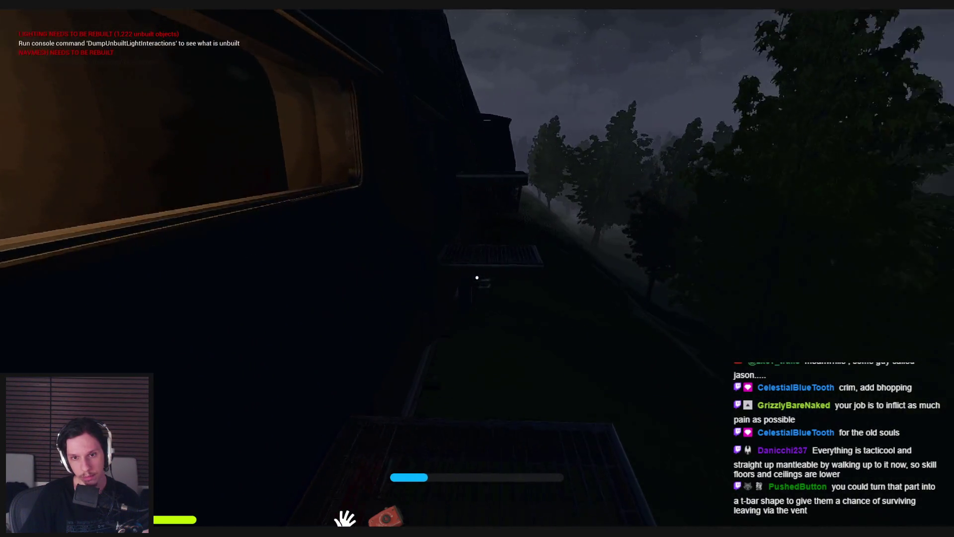
key("w")
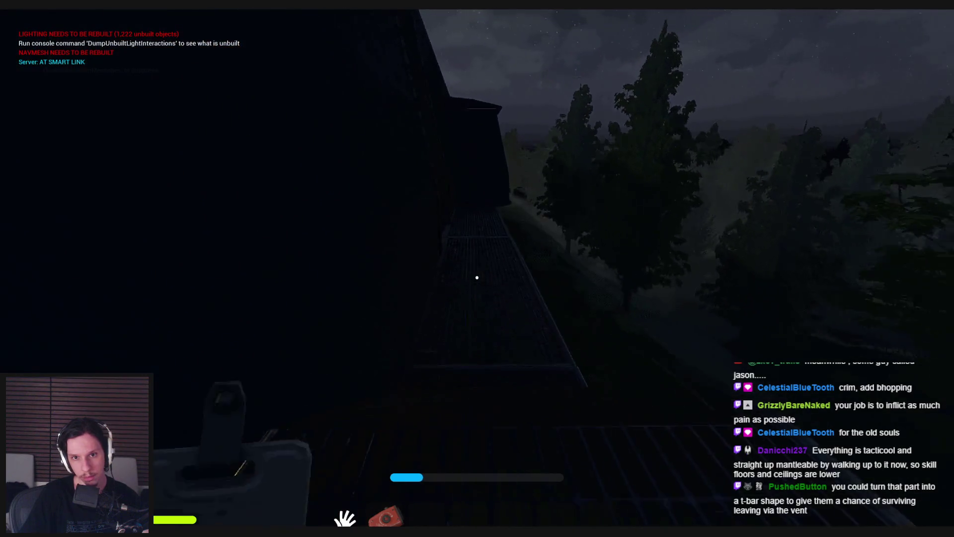
key("w")
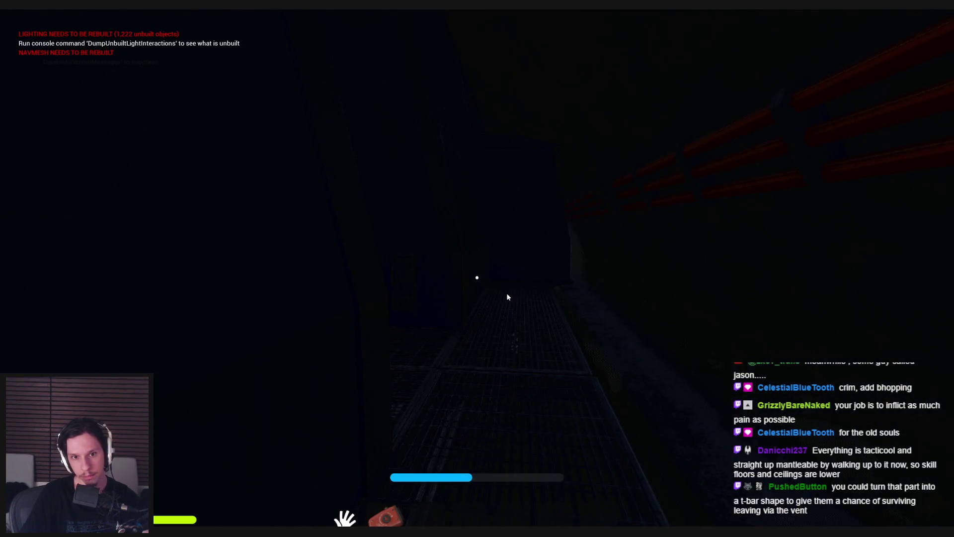
key("Escape")
key("w")
key("w")
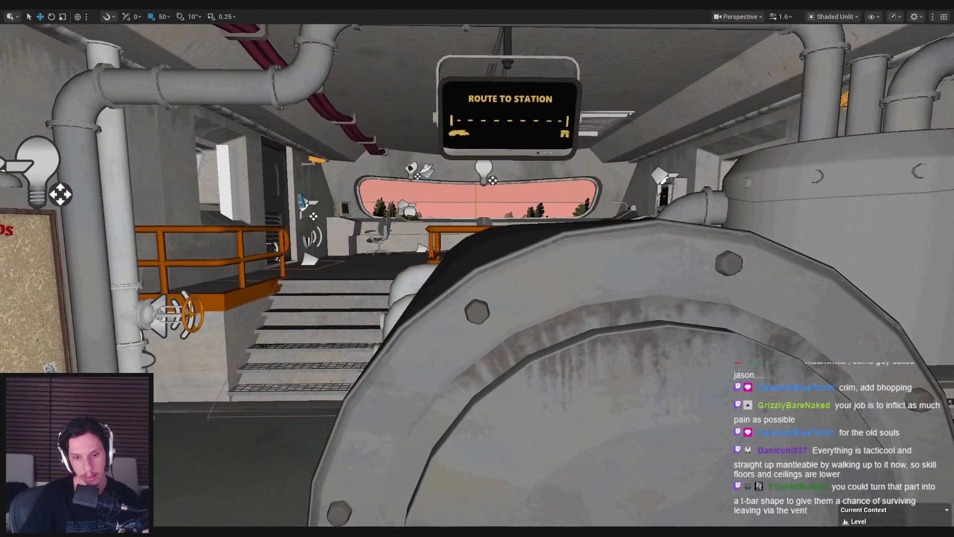
- Check the File menu's recent levels without opening one, then return the viewport to full screen
key("F11")
left_click(35, 17)
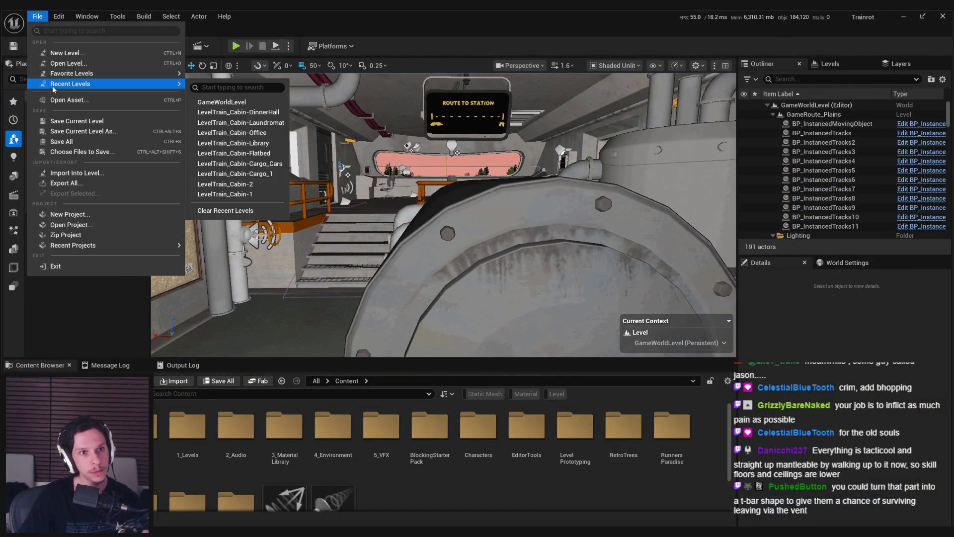
key("Escape")
key("w")
key("F11")
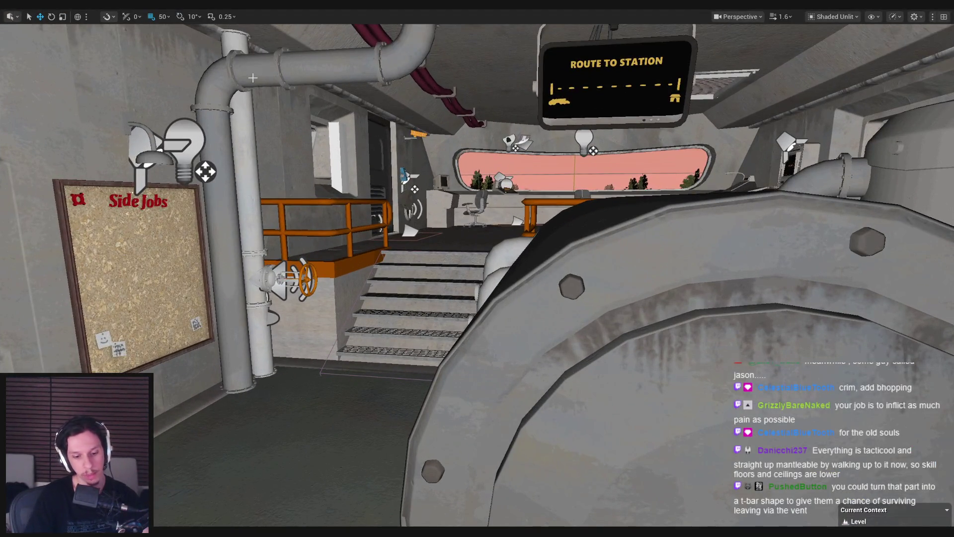
- Start a playtest, activate the start/stop console and walk through the dining hall
key("alt+p")
key("w")
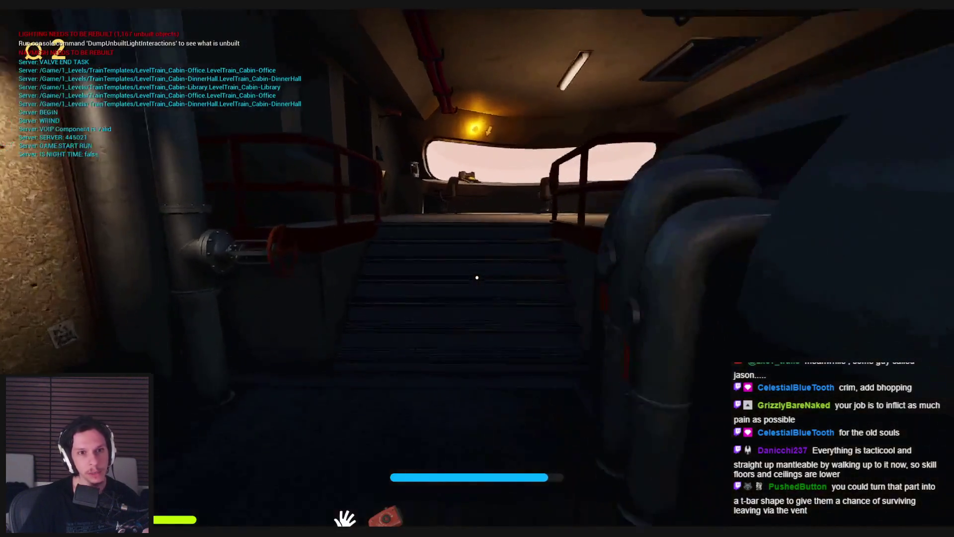
key("e")
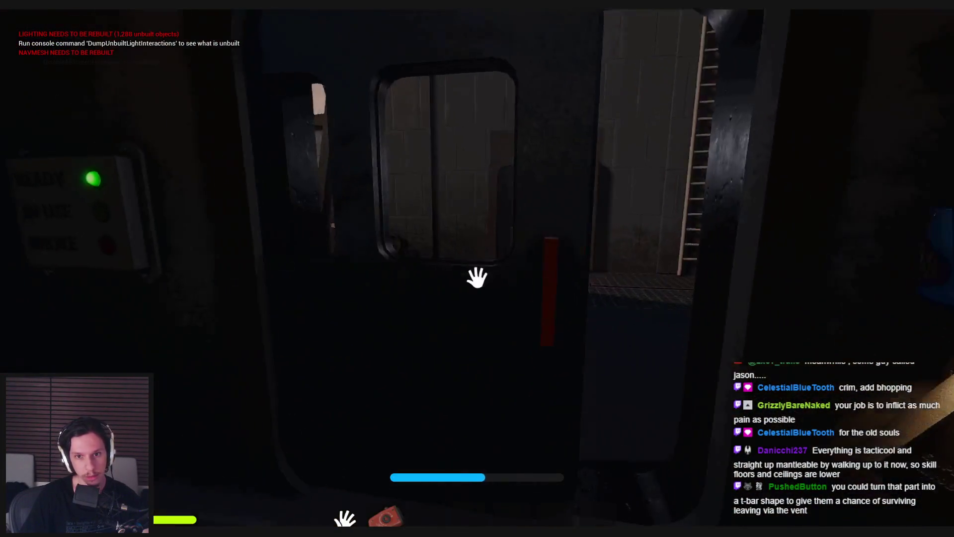
key("e")
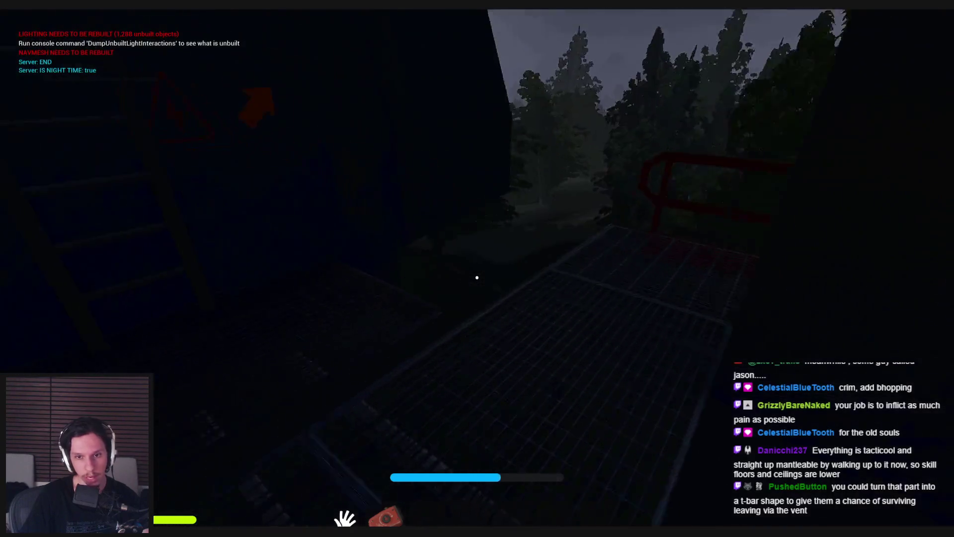
key("w")
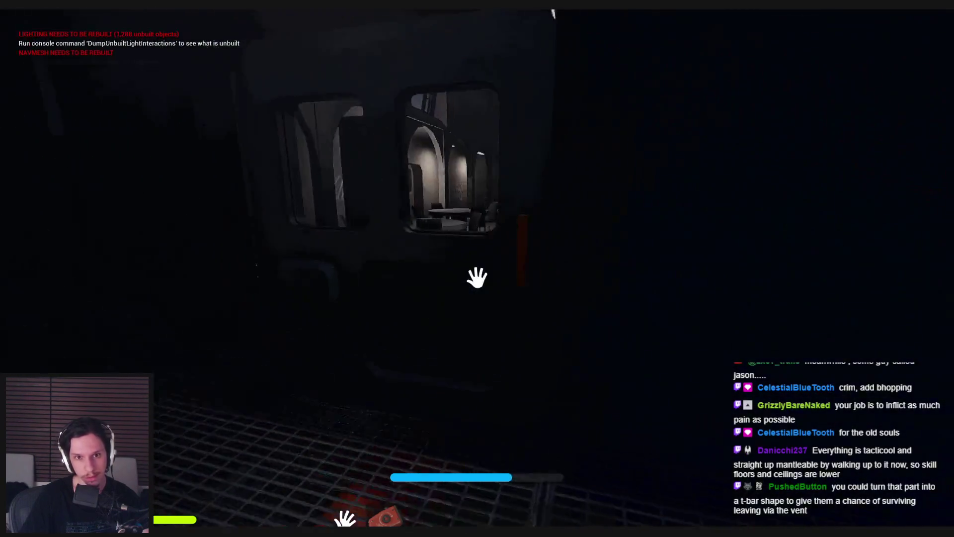
key("e")
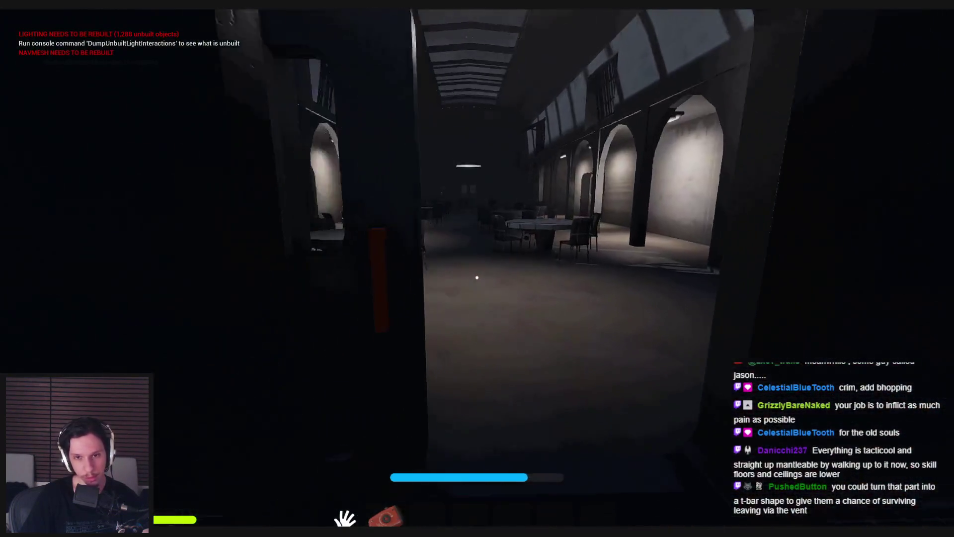
key("w")
key("w")
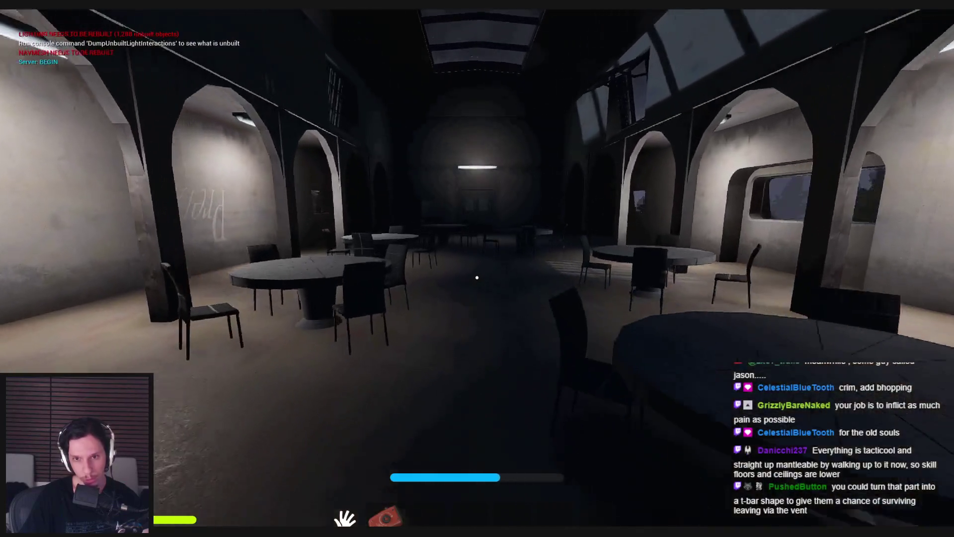
key("w")
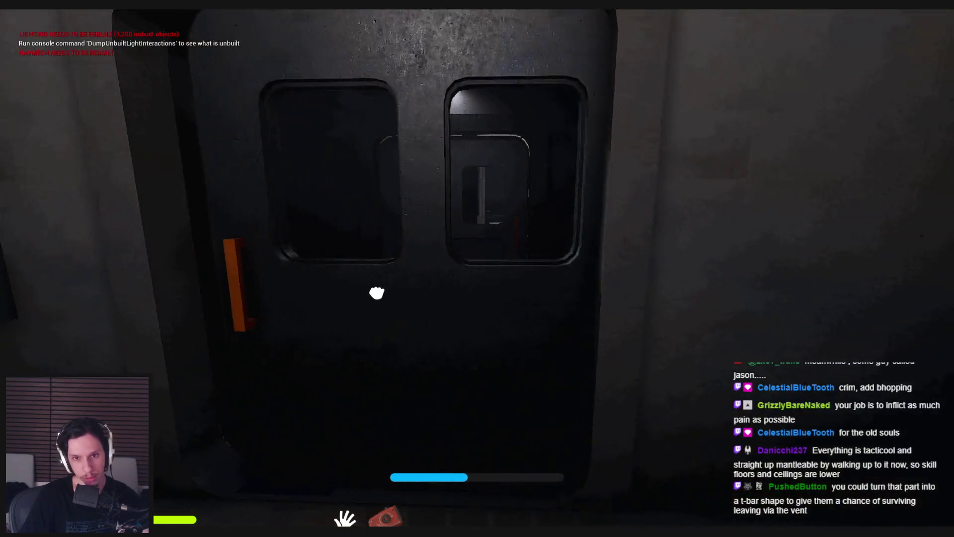
- Go through the double door and walk the grated catwalk into the tunnel section
left_click(377, 293)
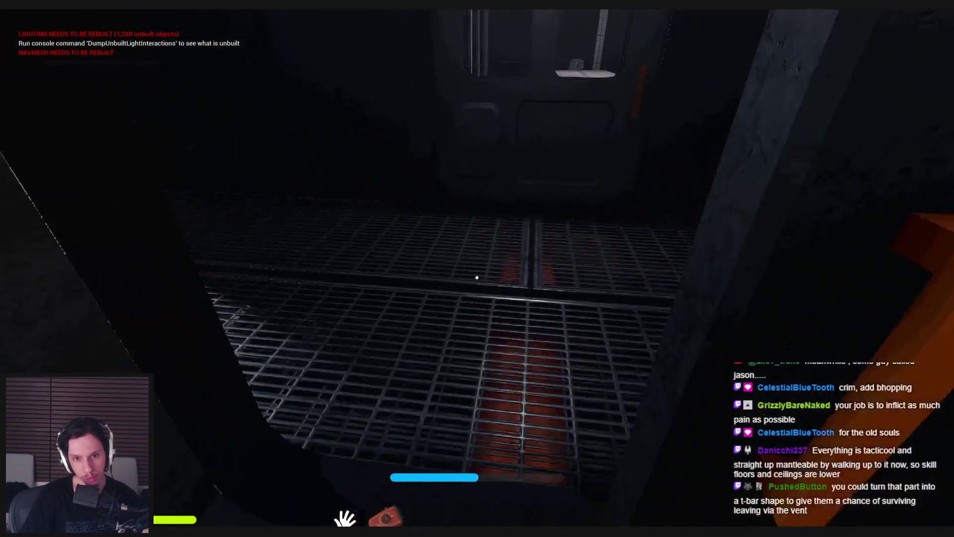
key("w")
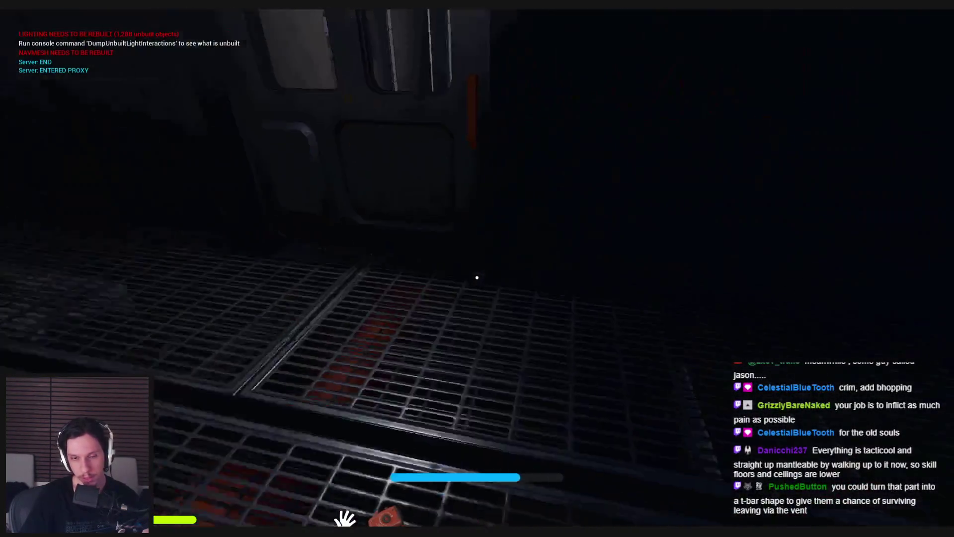
key("w")
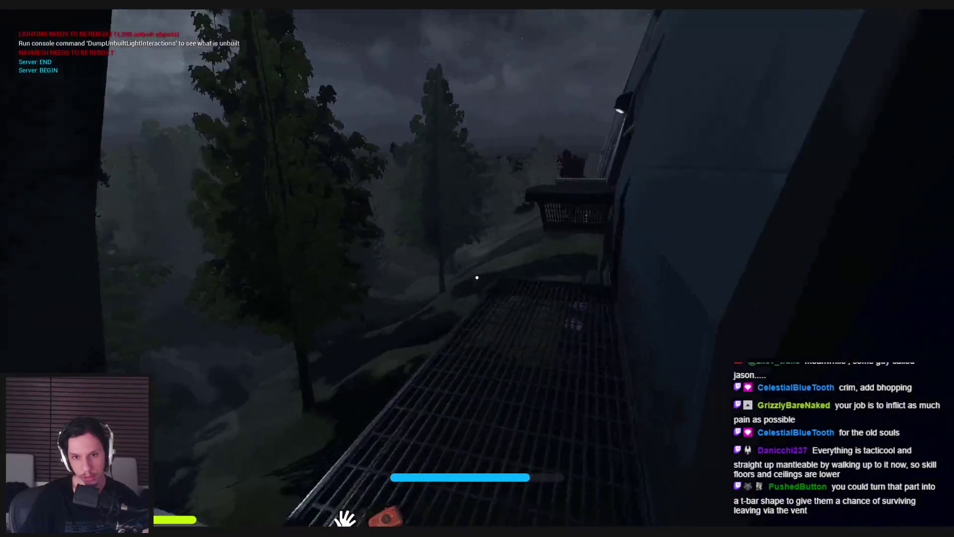
key("w")
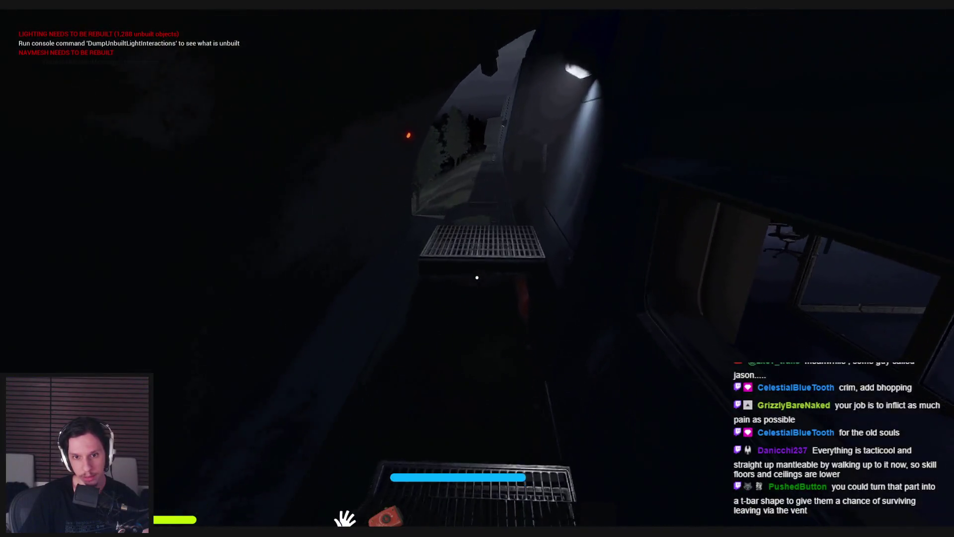
key("w")
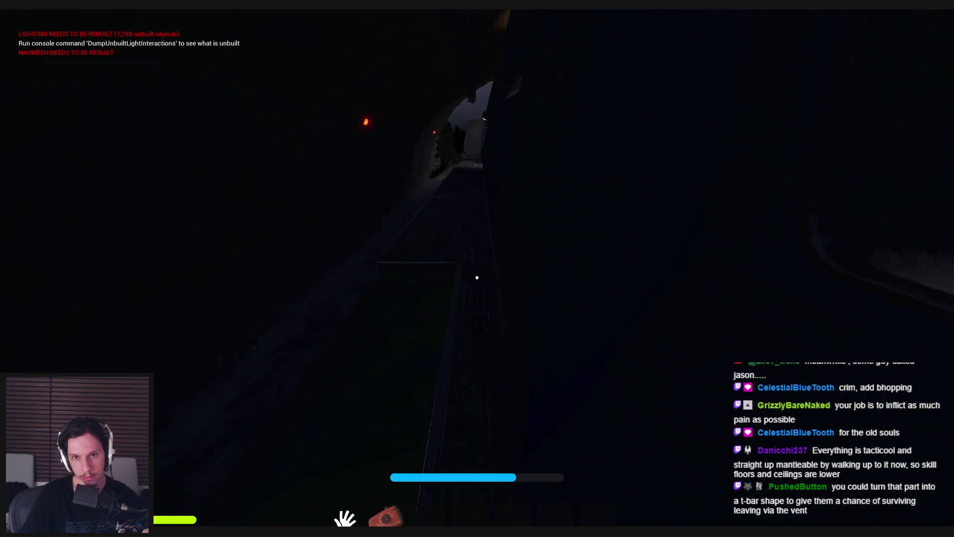
key("w")
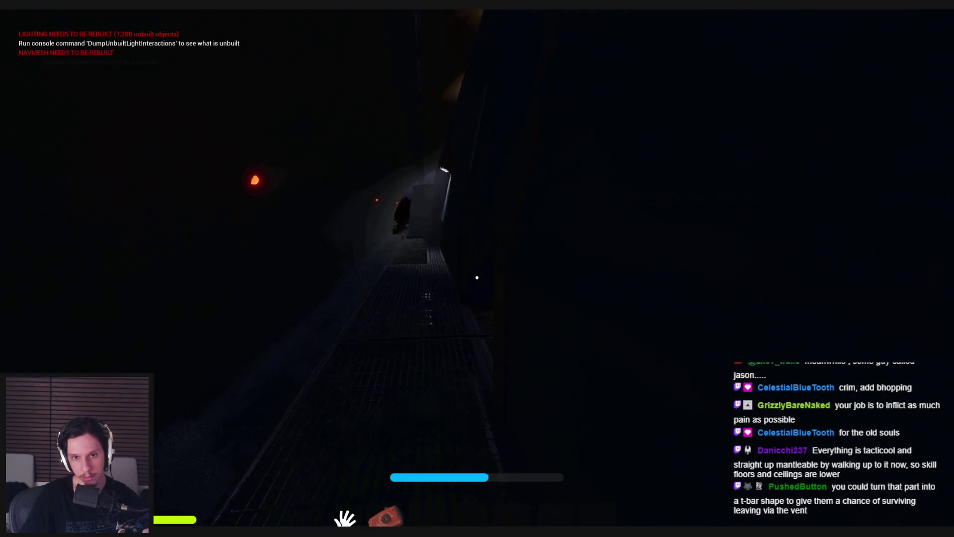
key("w")
key("w")
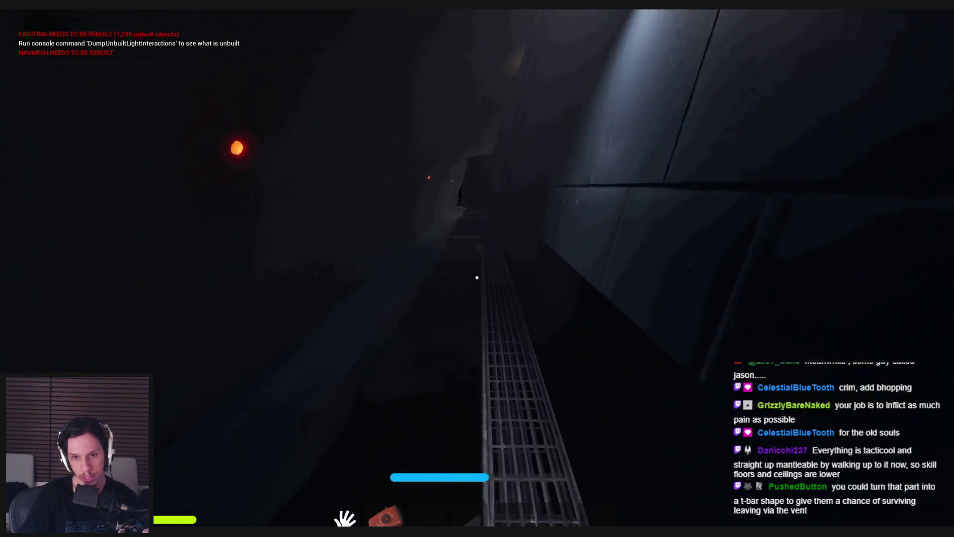
key("w")
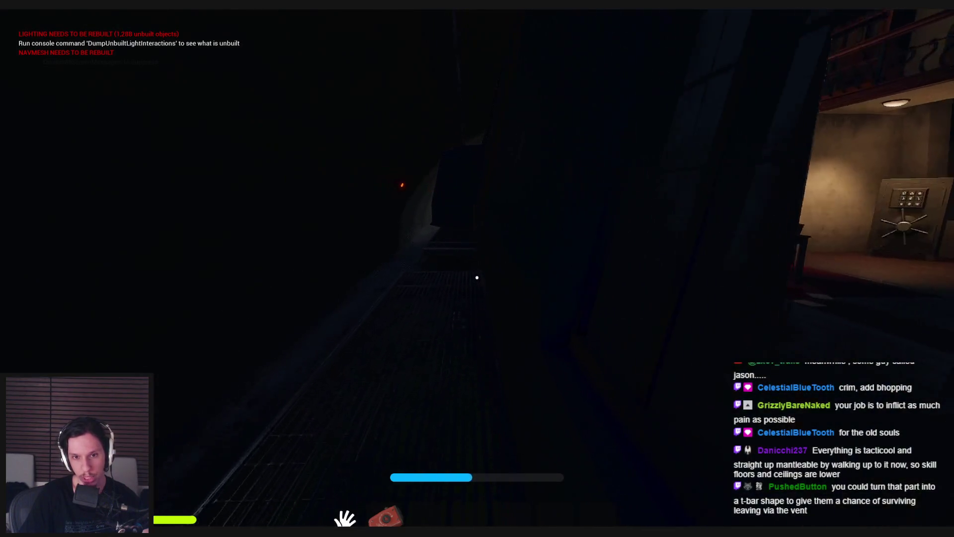
key("w")
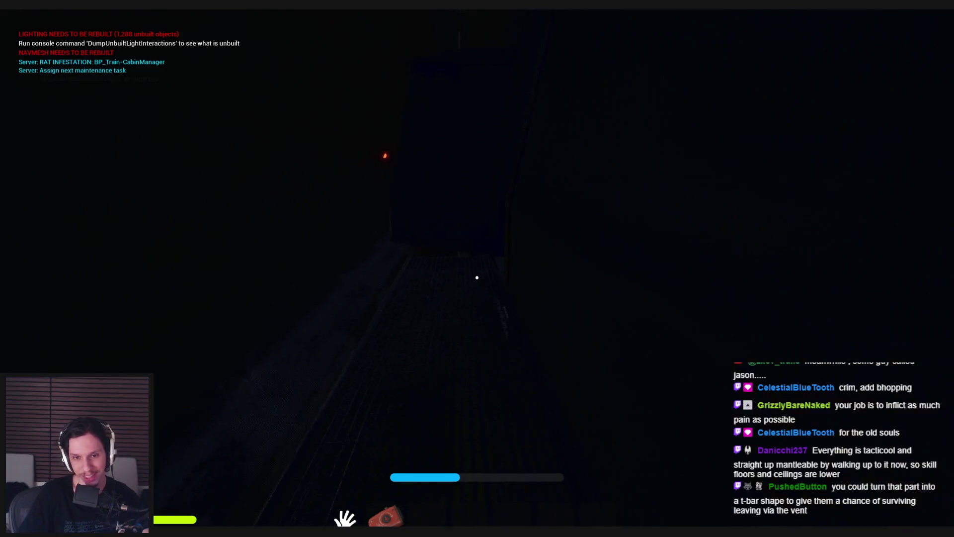
key("w")
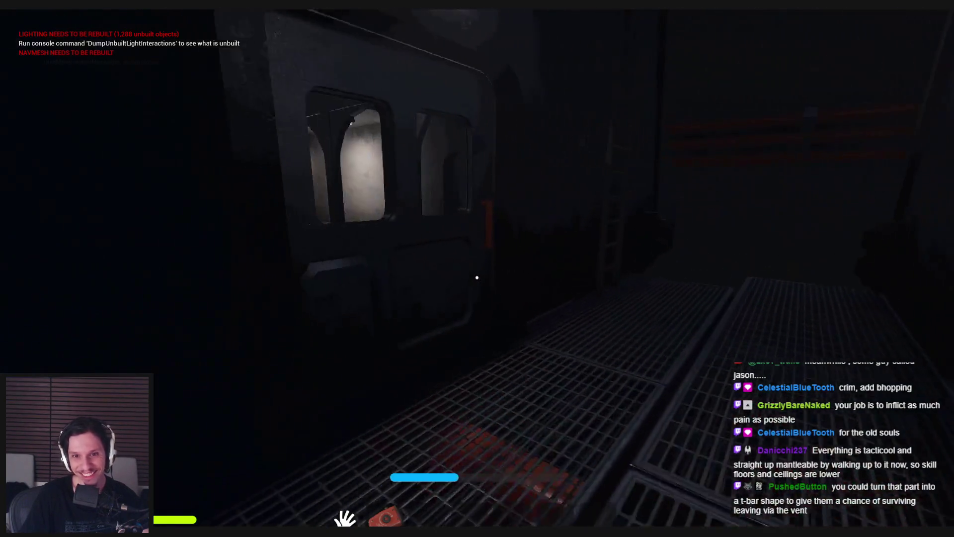
- Step into the lit hall and back, then cross the grated cage along the train exterior
mouse_move(476, 278)
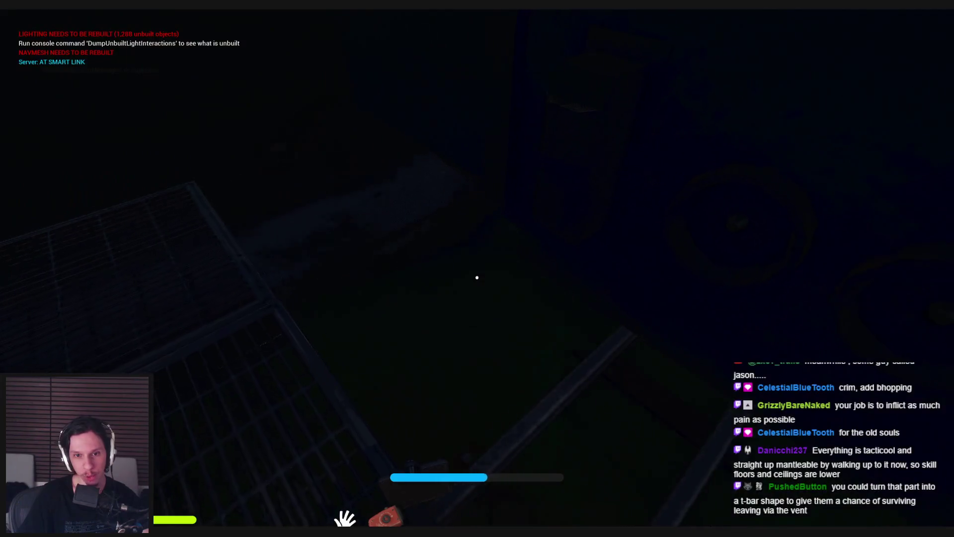
key("w")
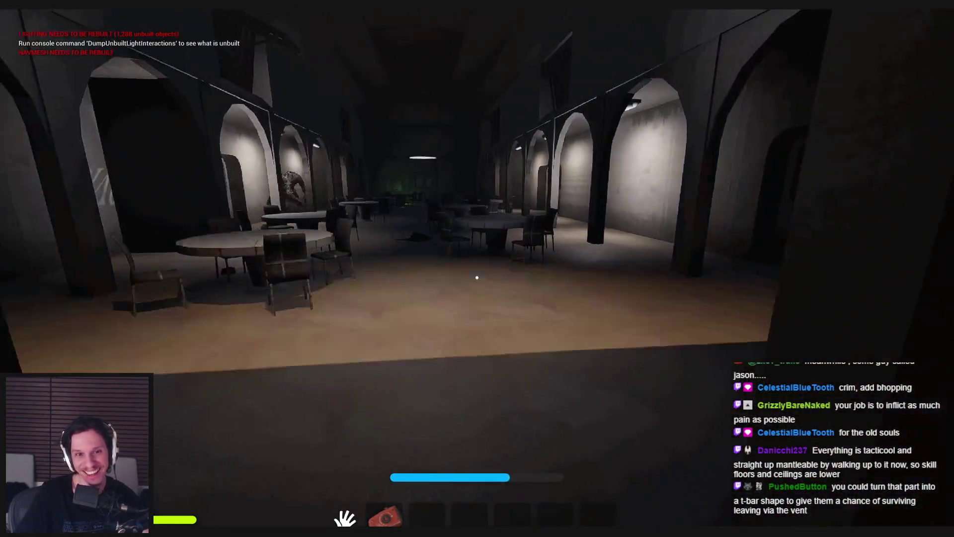
key("w")
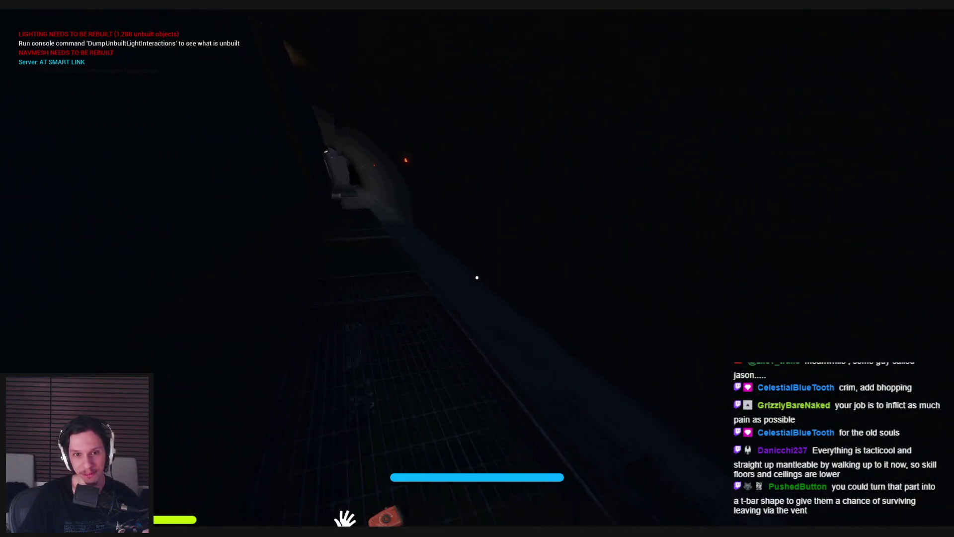
key("w")
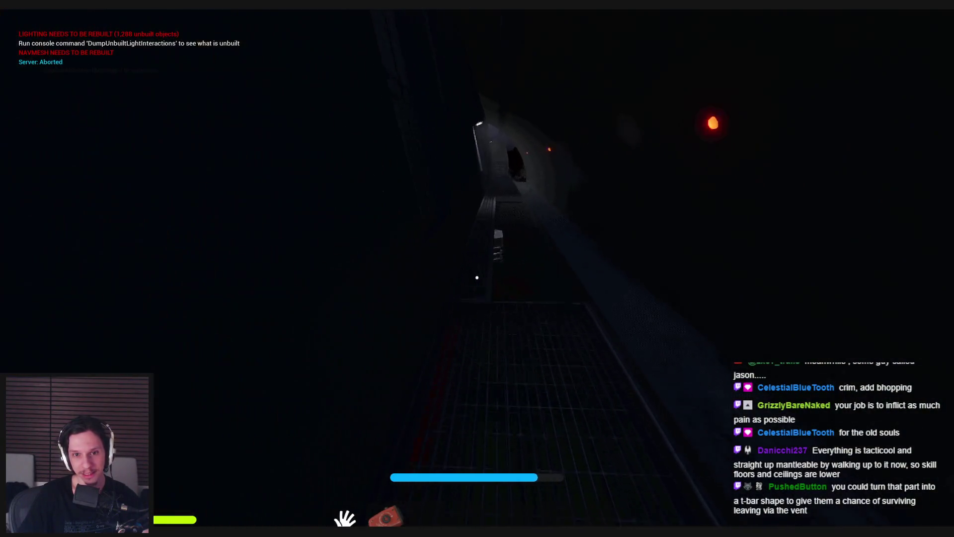
key("w")
key("w")
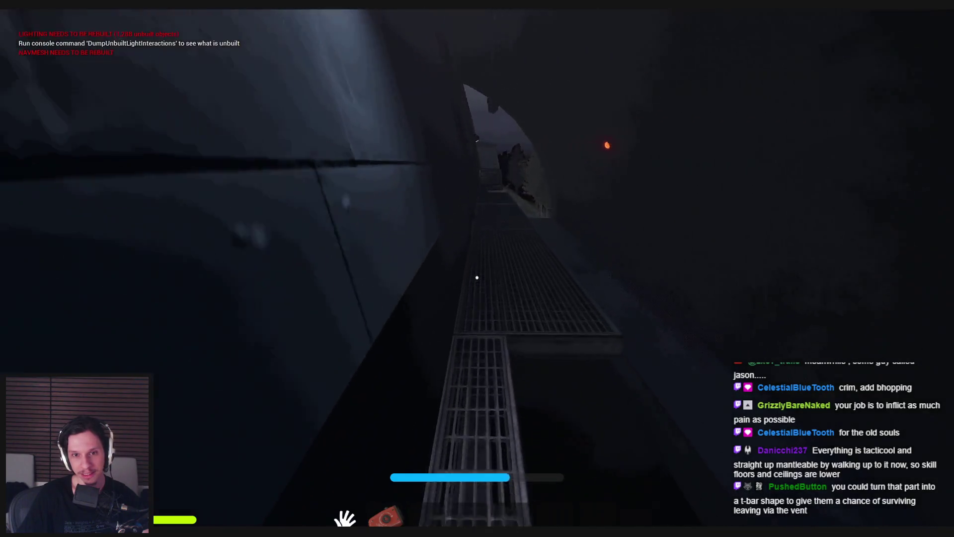
key("w")
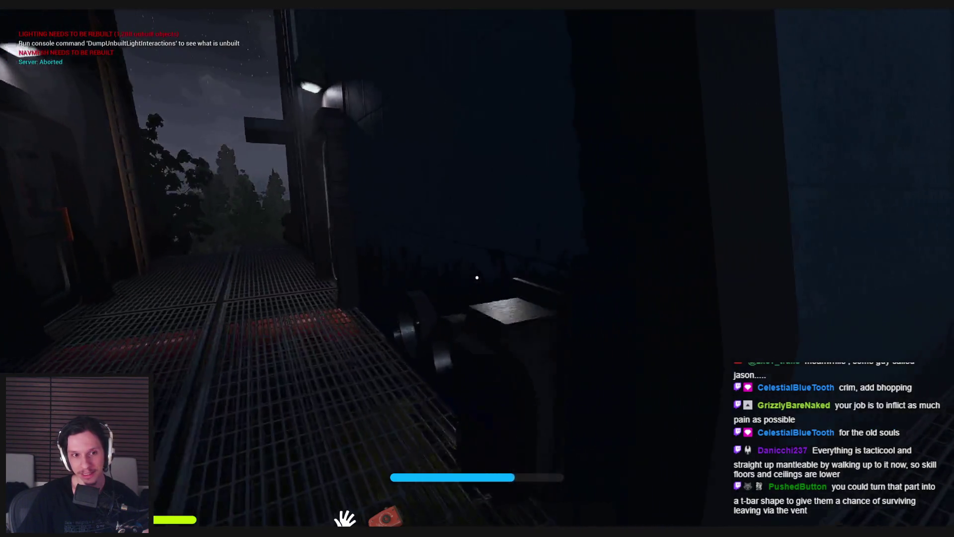
key("w")
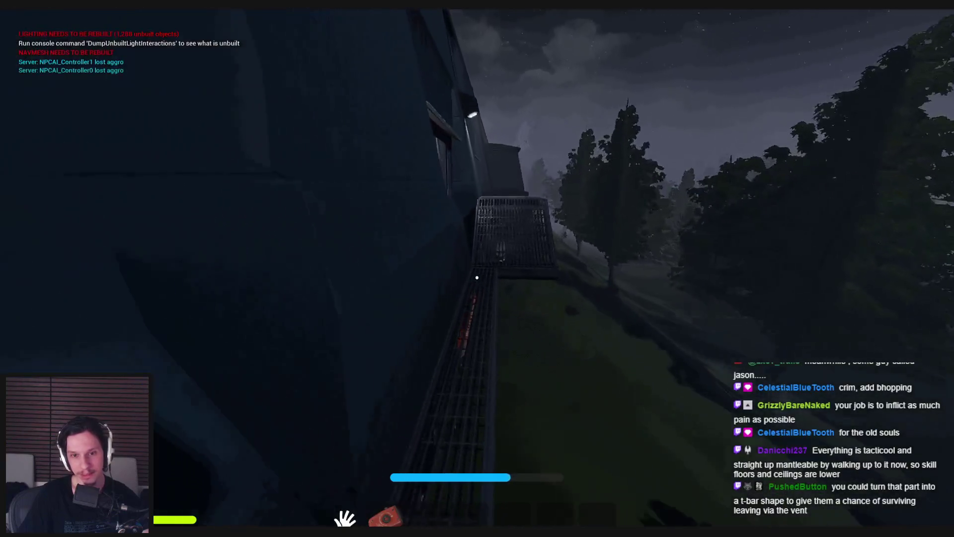
key("w")
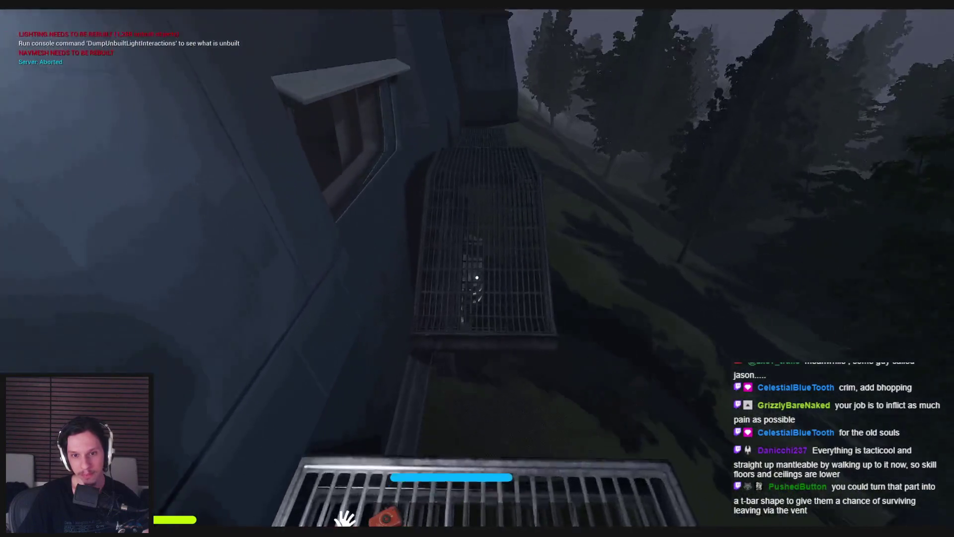
key("w")
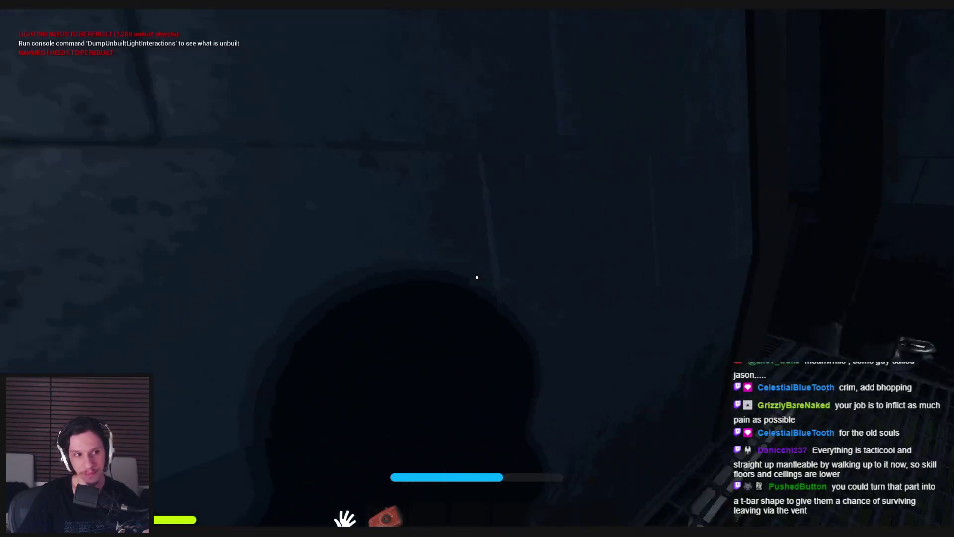
key("w")
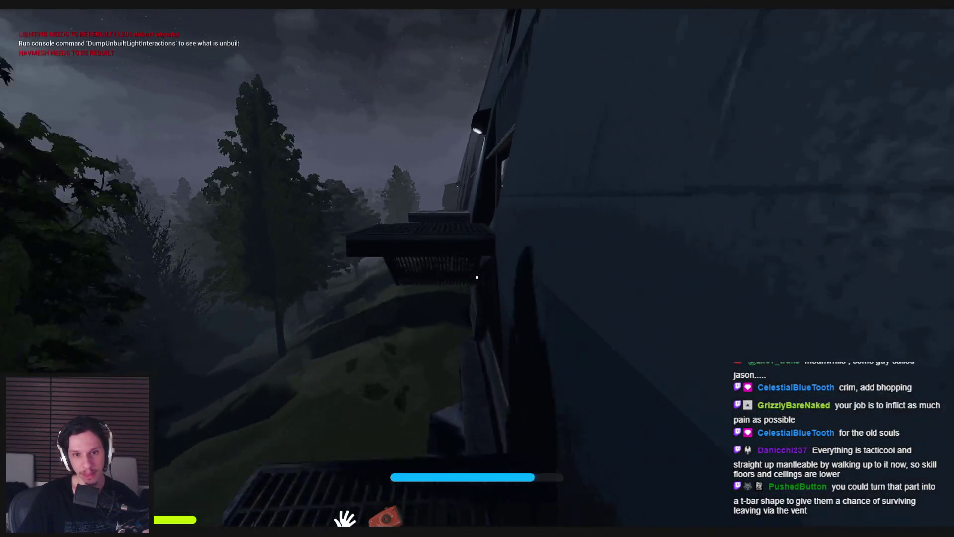
key("w")
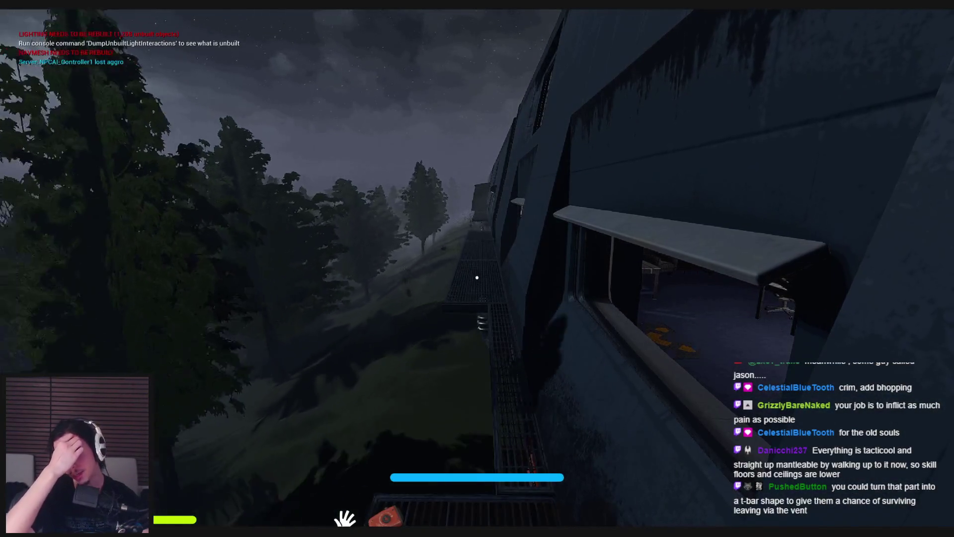
key("w")
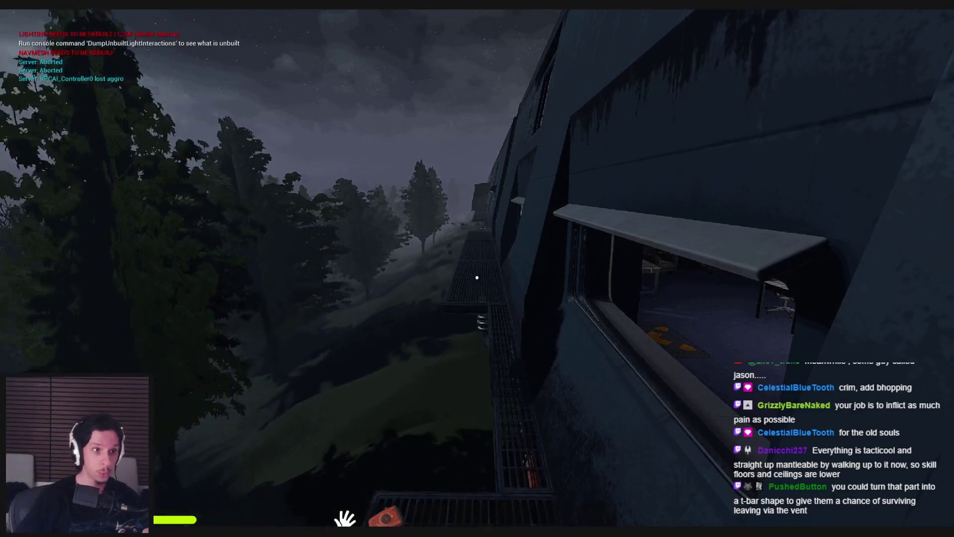
- Walk the catwalk past car 3, step through a cabin door and back out
key("w")
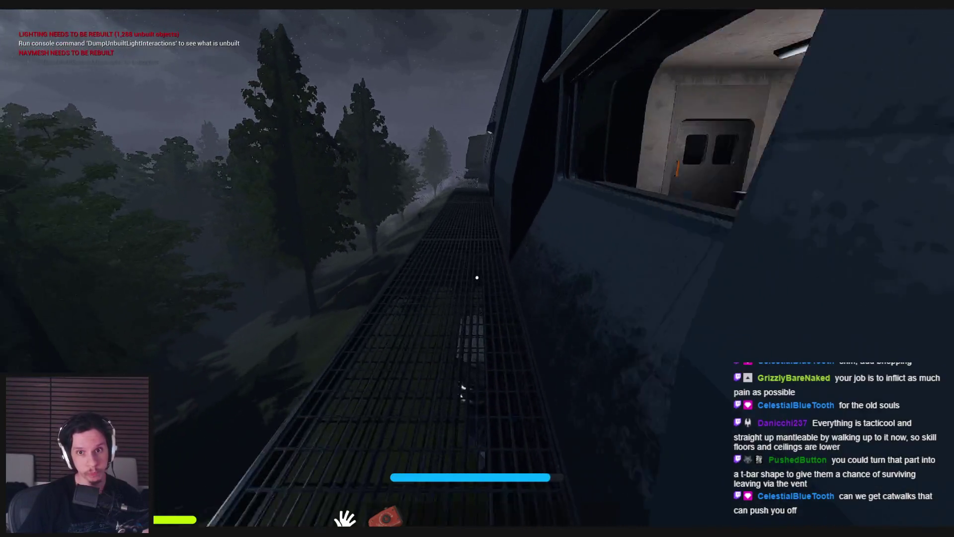
key("w")
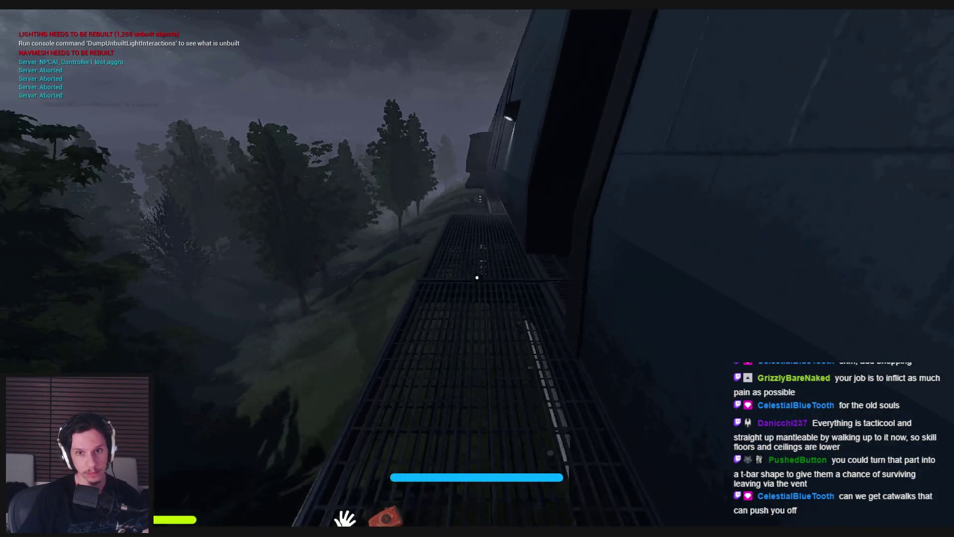
key("w")
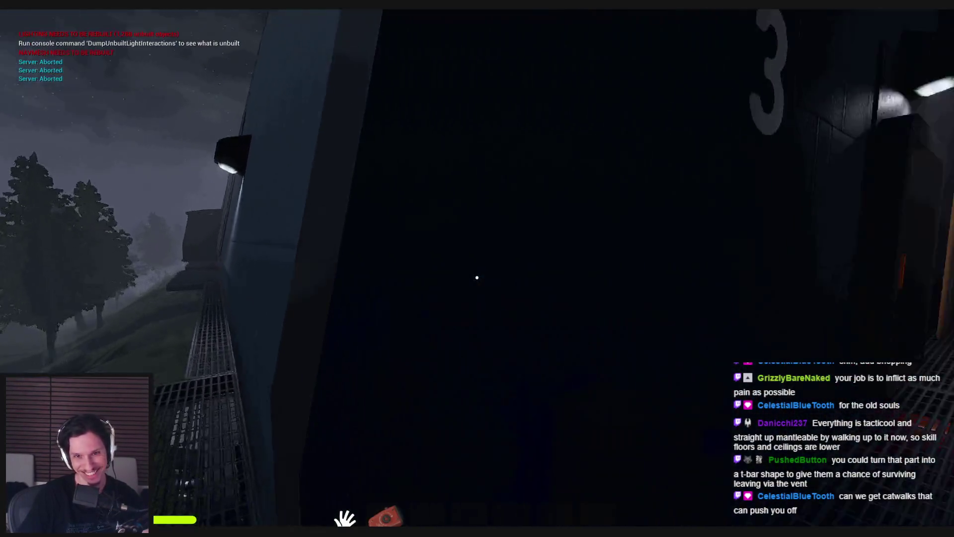
key("w")
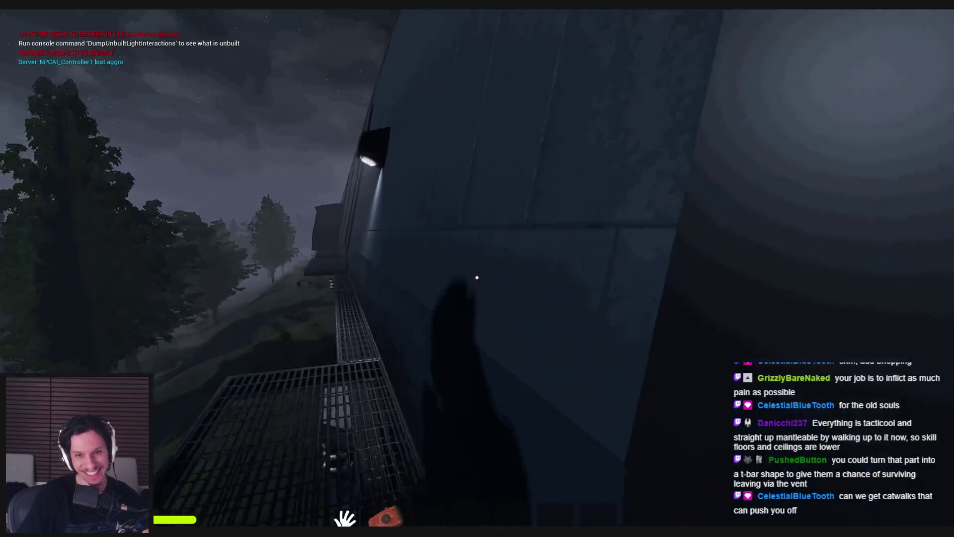
key("w")
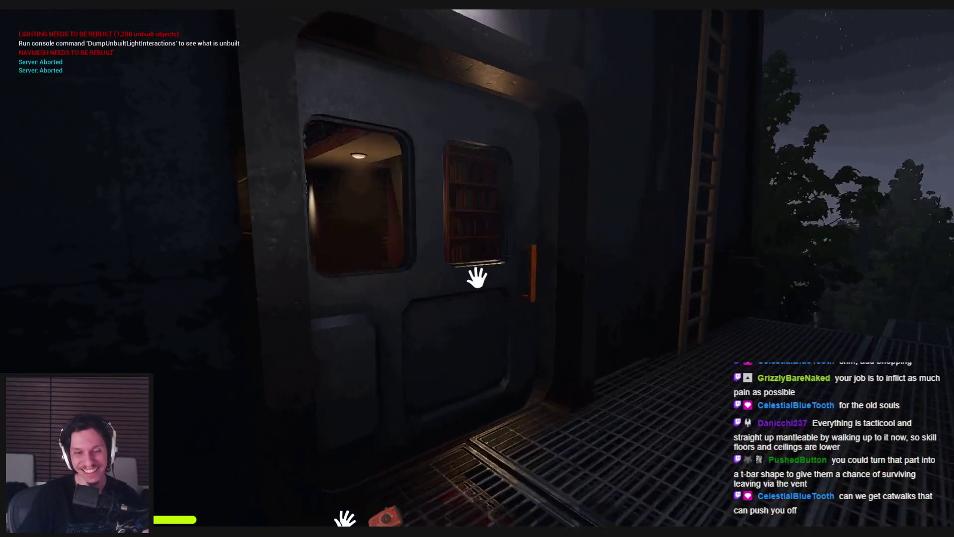
key("e")
key("w")
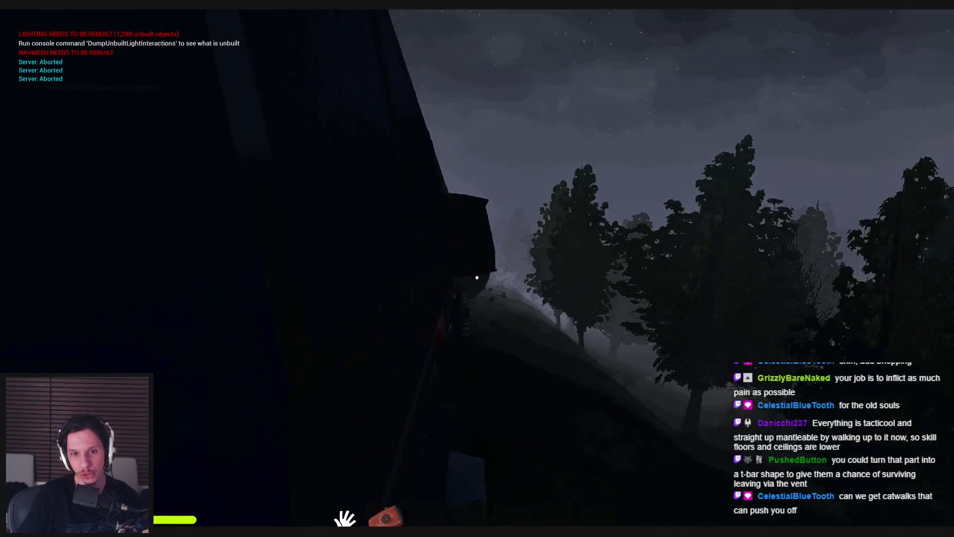
key("w")
key("w")
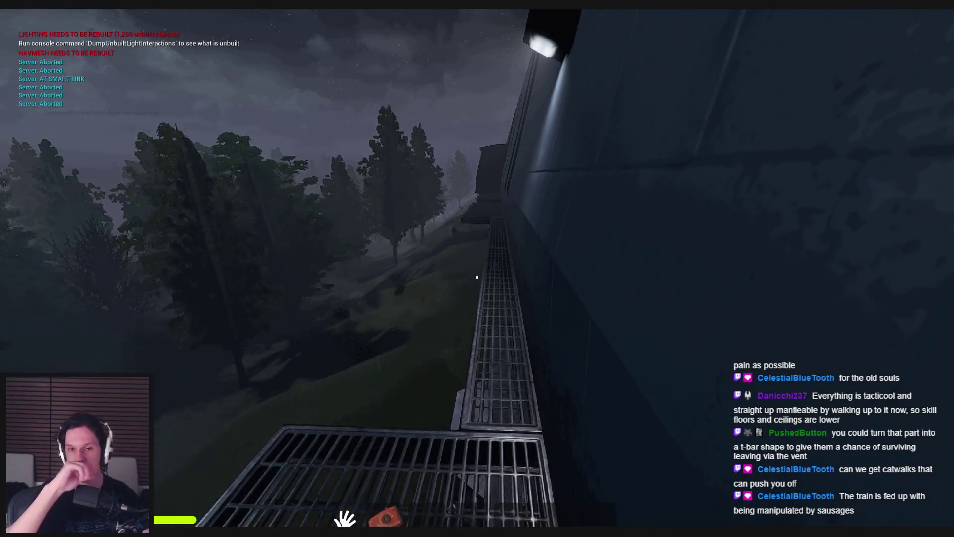
- Walk past the lit window to look into the train car, then return outside
key("w")
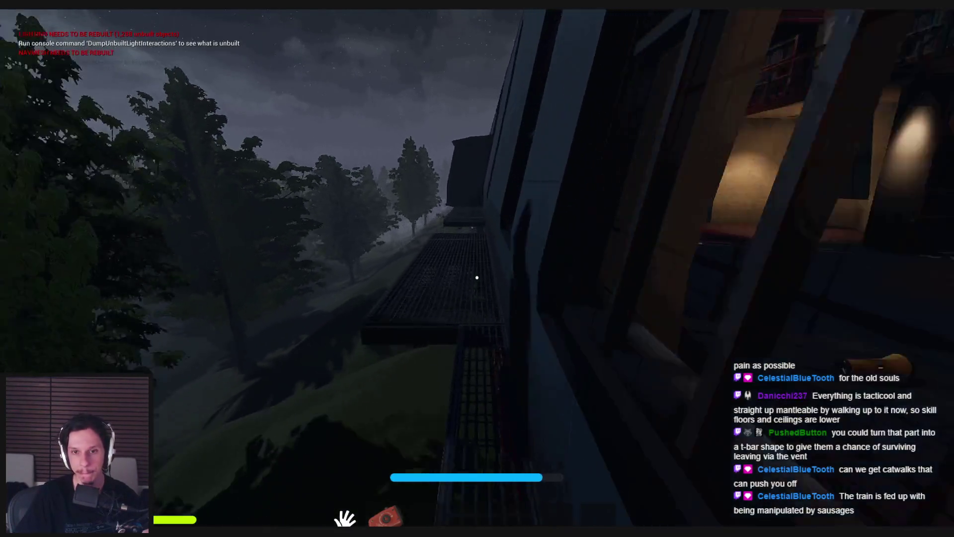
key("w")
key("w")
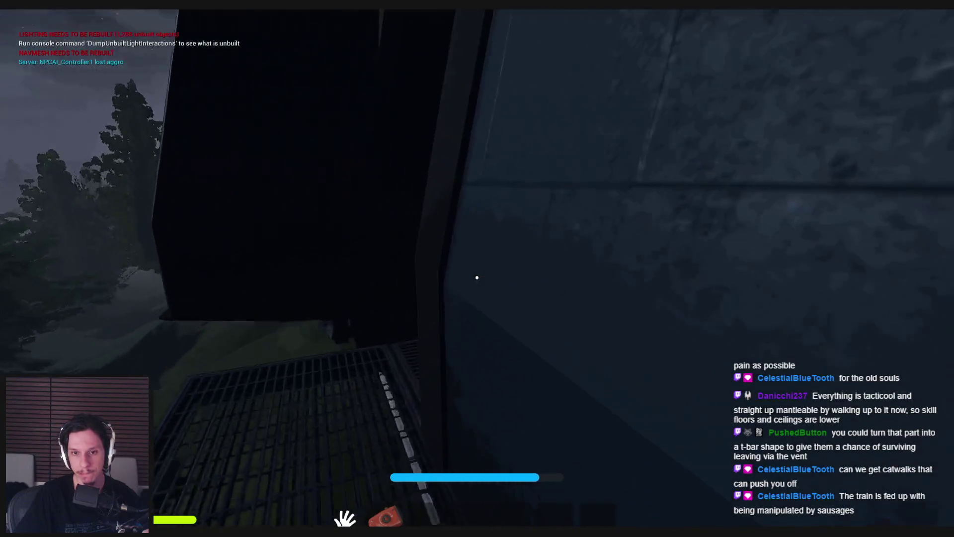
mouse_move(477, 277)
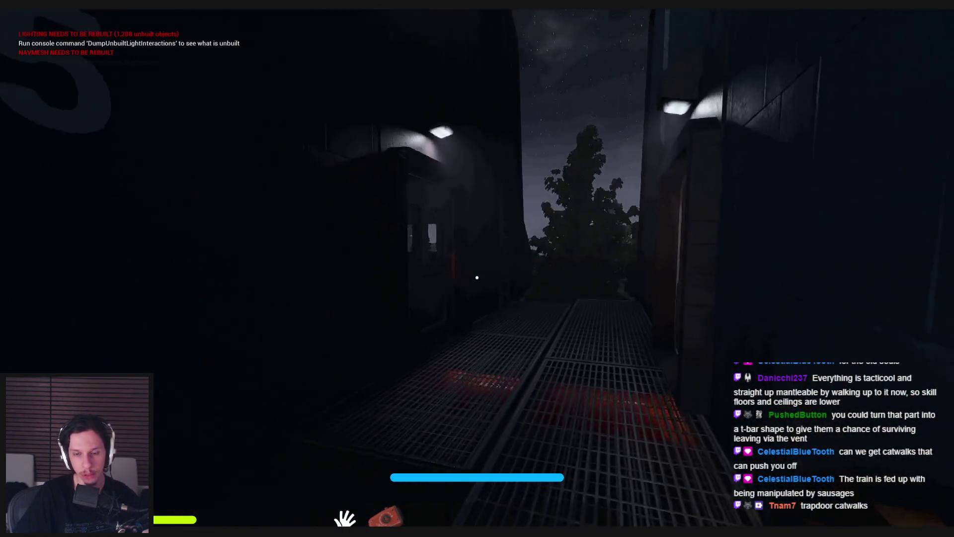
key("w")
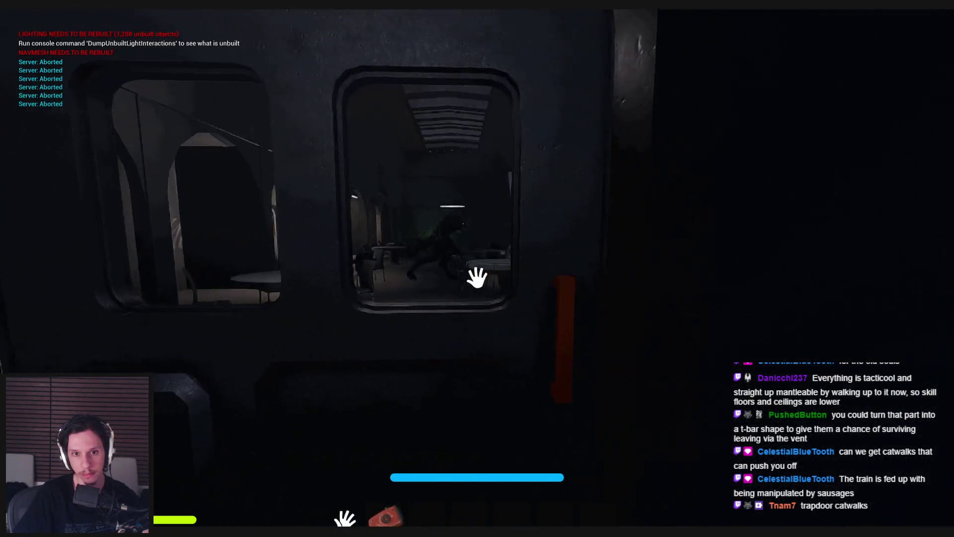
key("e")
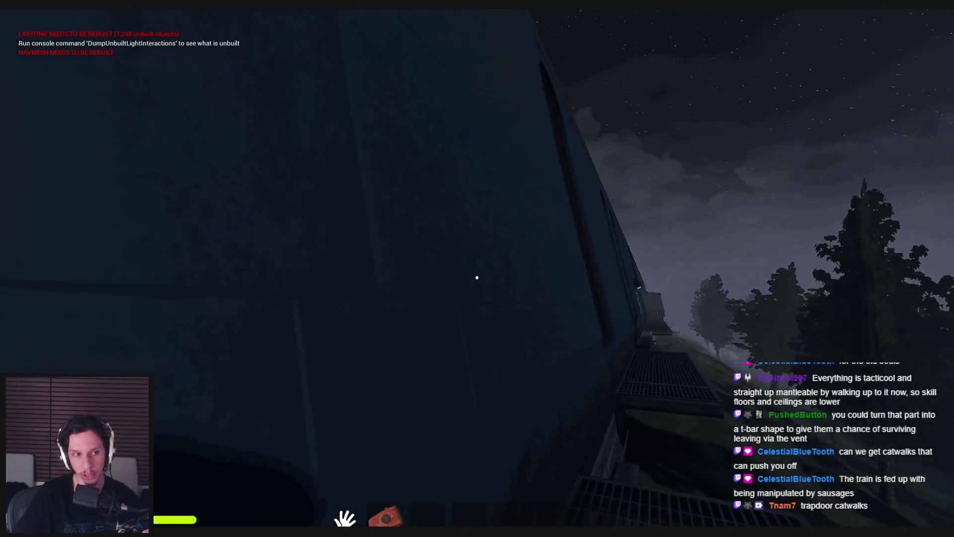
- Run along the catwalk past more cabins and drop down beside the train
key("w")
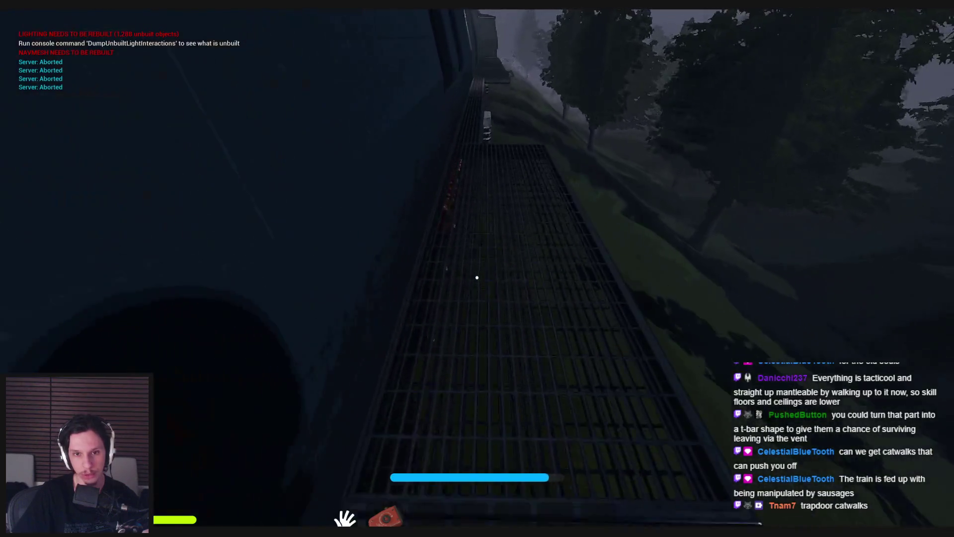
key("w")
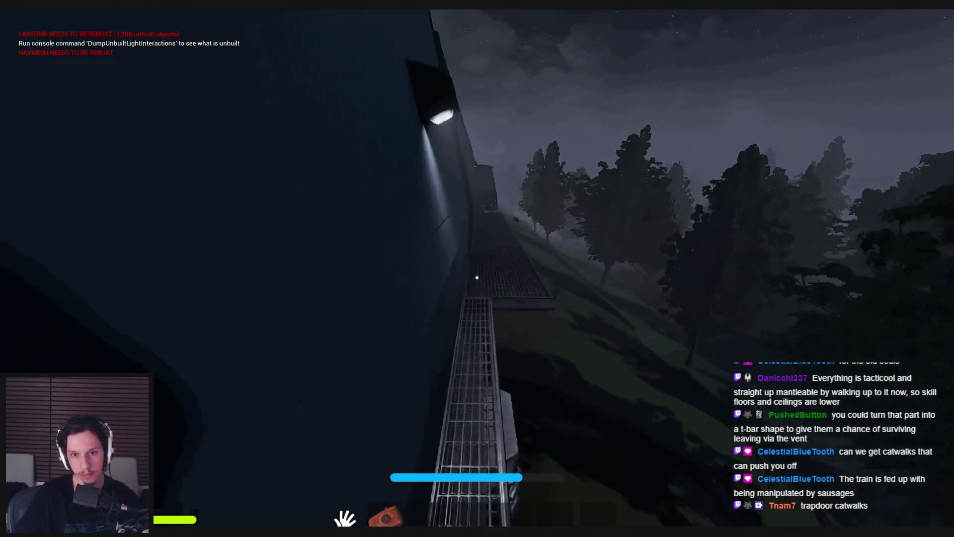
key("w")
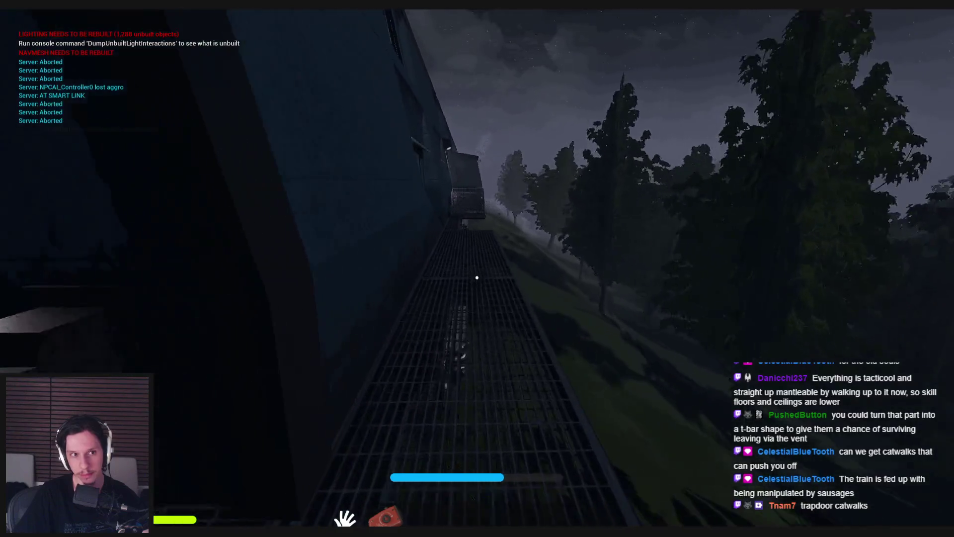
key("w")
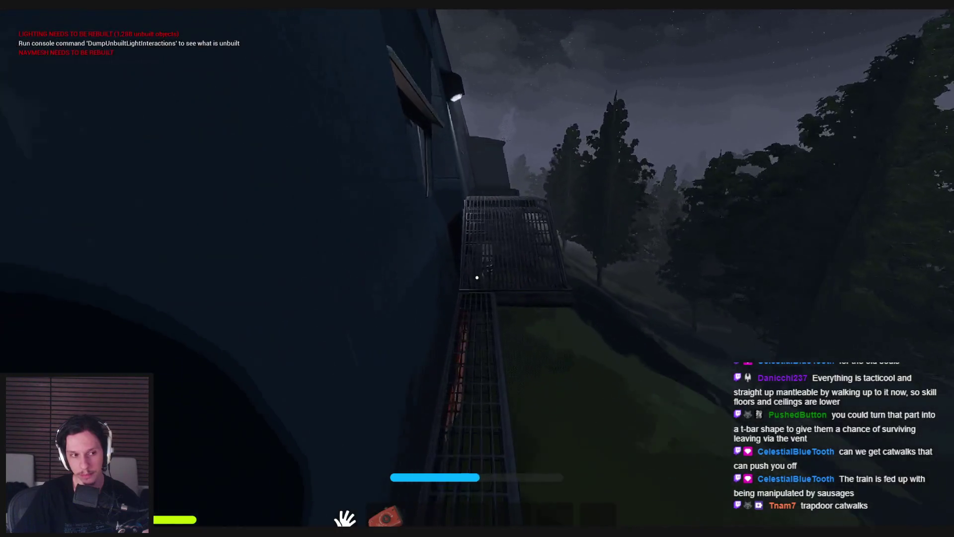
key("w")
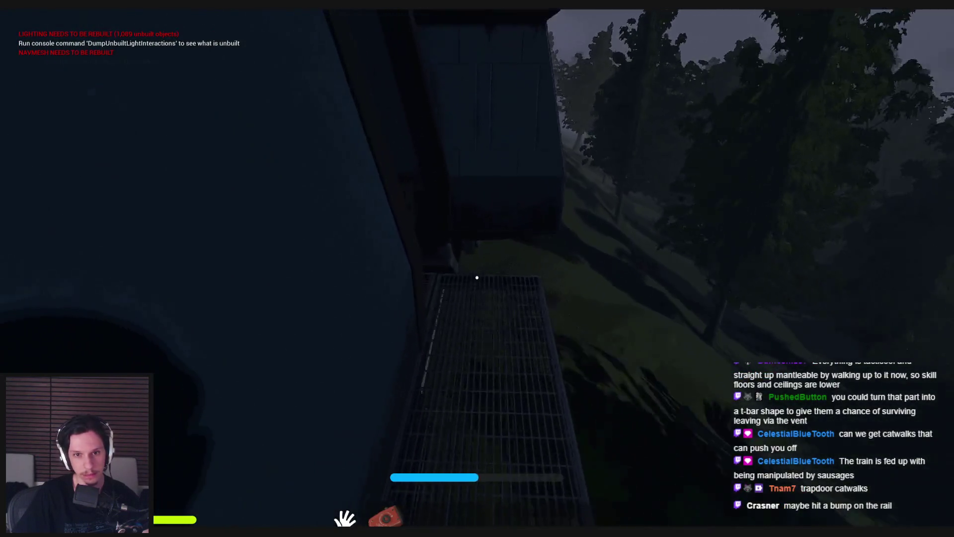
key("w")
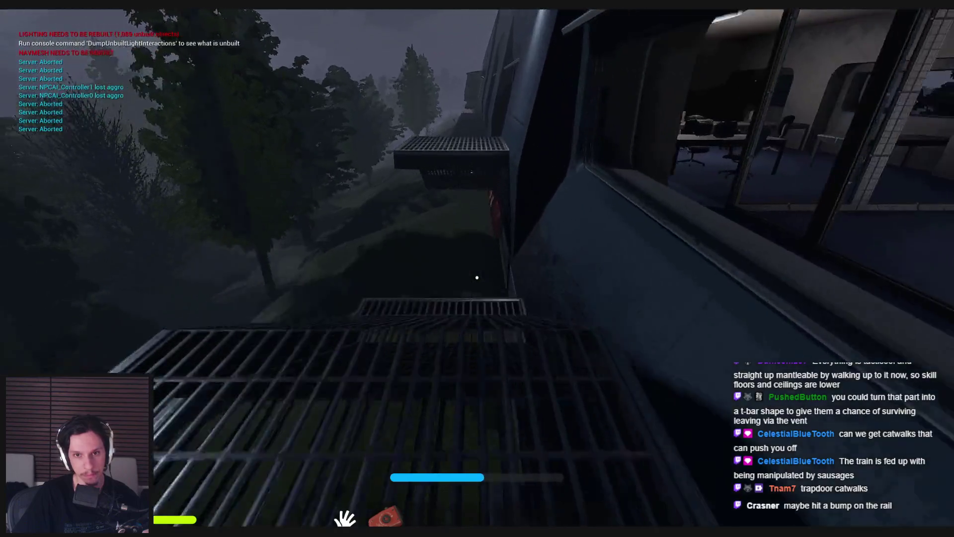
key("w")
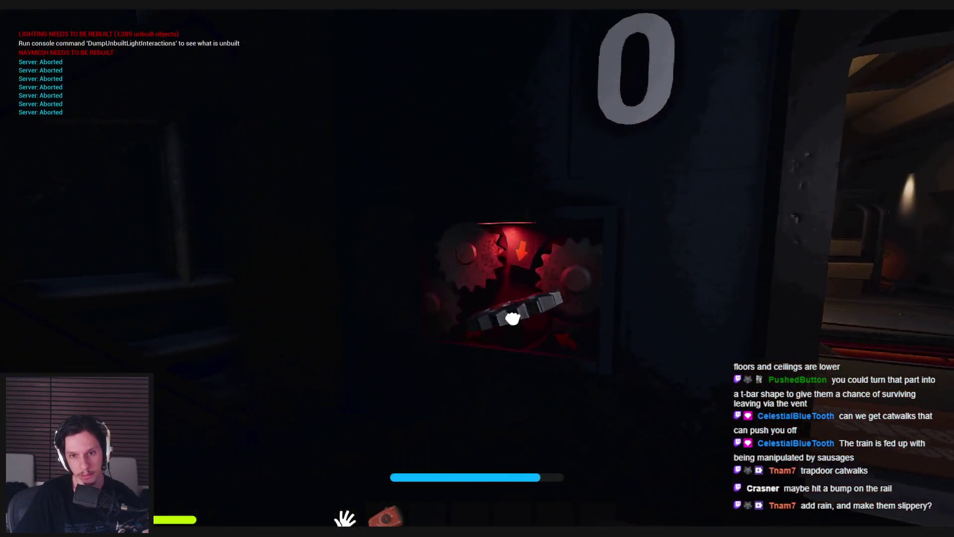
- Insert the gear into its panel, pull the door open by its handle and complete the valve task
left_click(511, 315)
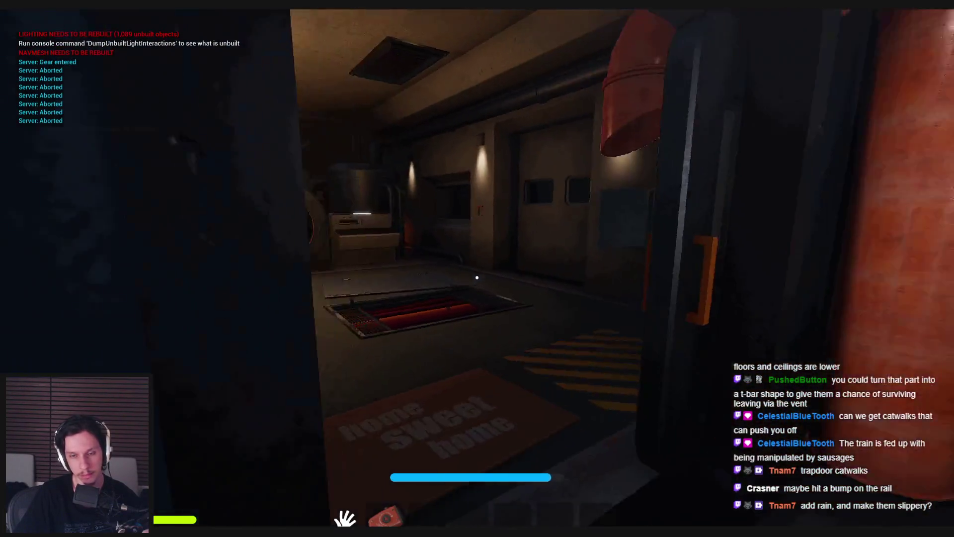
left_click_drag(369, 269, 477, 275)
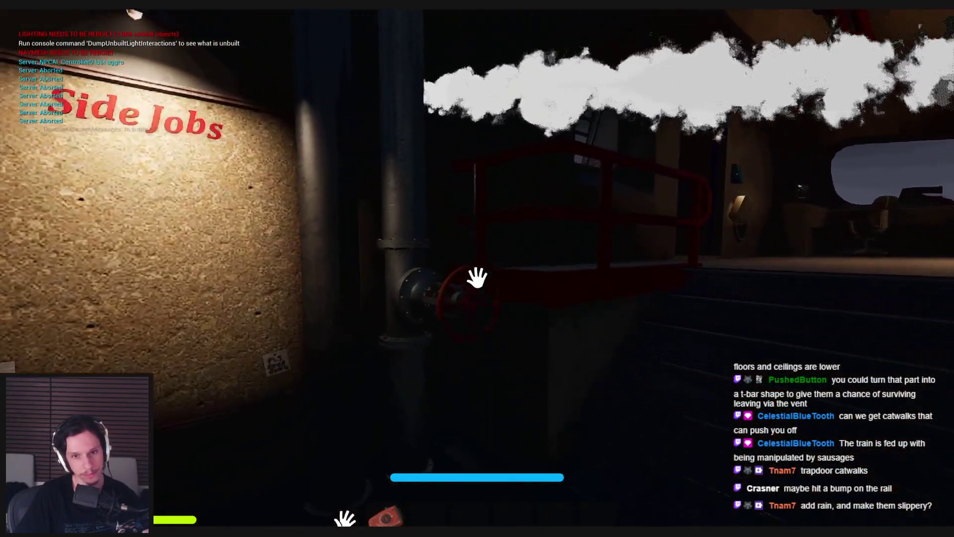
left_click(454, 279)
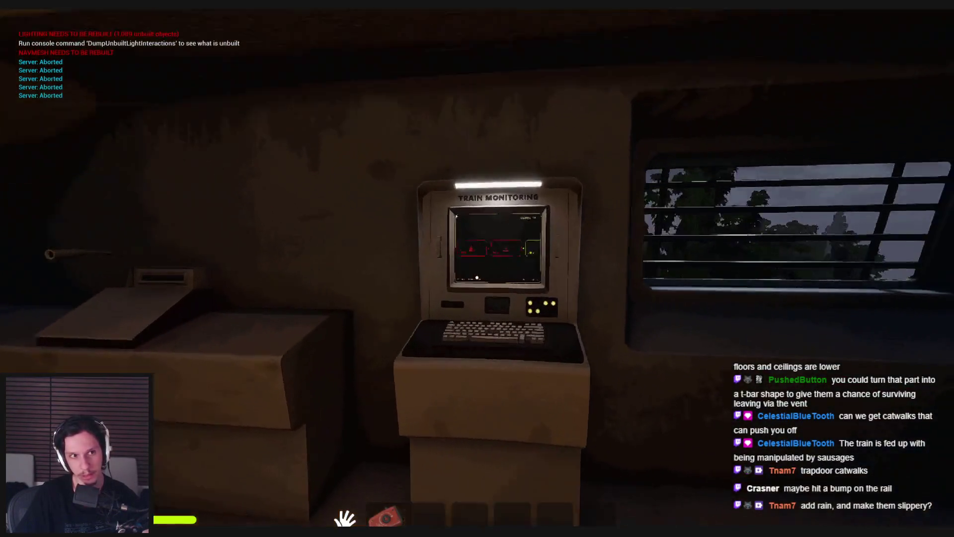
- View the Train Monitoring screen, then pull the fuse box lever down to restore power
left_click(477, 277)
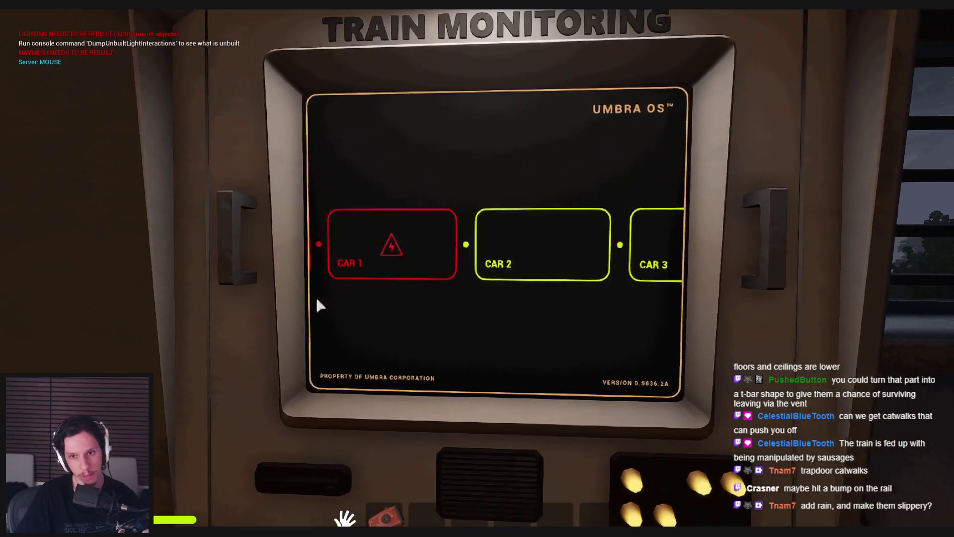
key("Escape")
key("w")
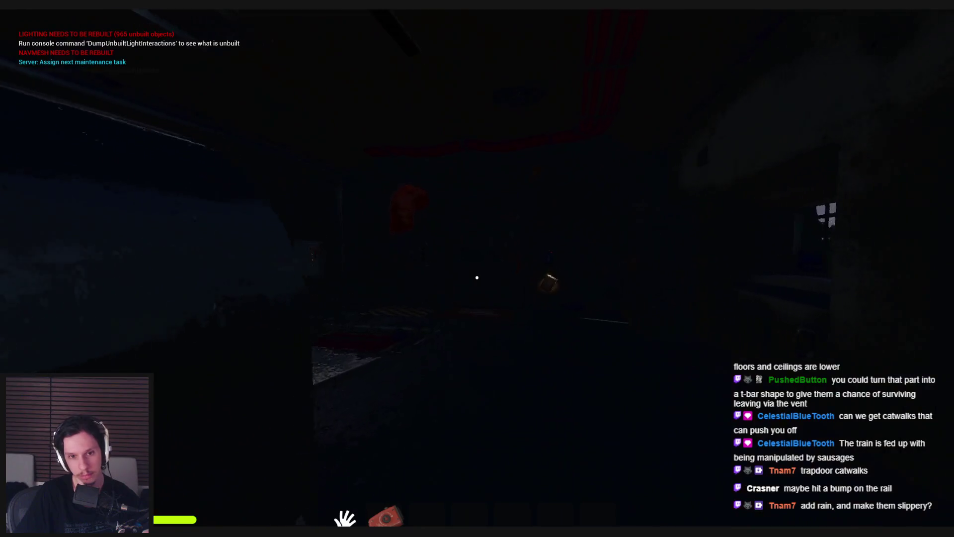
left_click(477, 277)
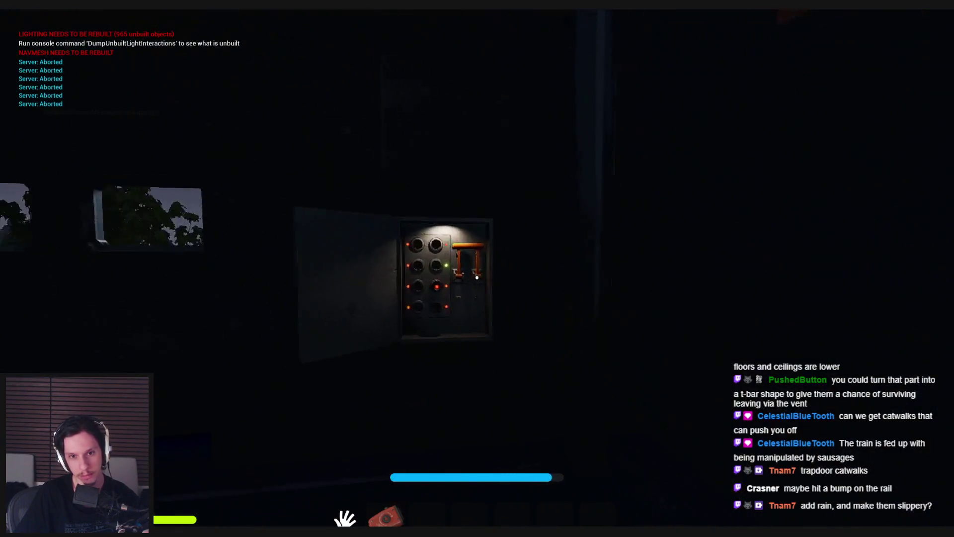
key("w")
mouse_move(485, 342)
left_mouse_down()
mouse_move(477, 277)
mouse_move(418, 273)
mouse_move(432, 395)
mouse_move(447, 357)
mouse_move(412, 298)
mouse_move(464, 334)
mouse_move(477, 273)
left_mouse_up()
- Carry a rat to the furnace, drop it in, and walk up to the lockers
key("w")
key("w")
key("s")
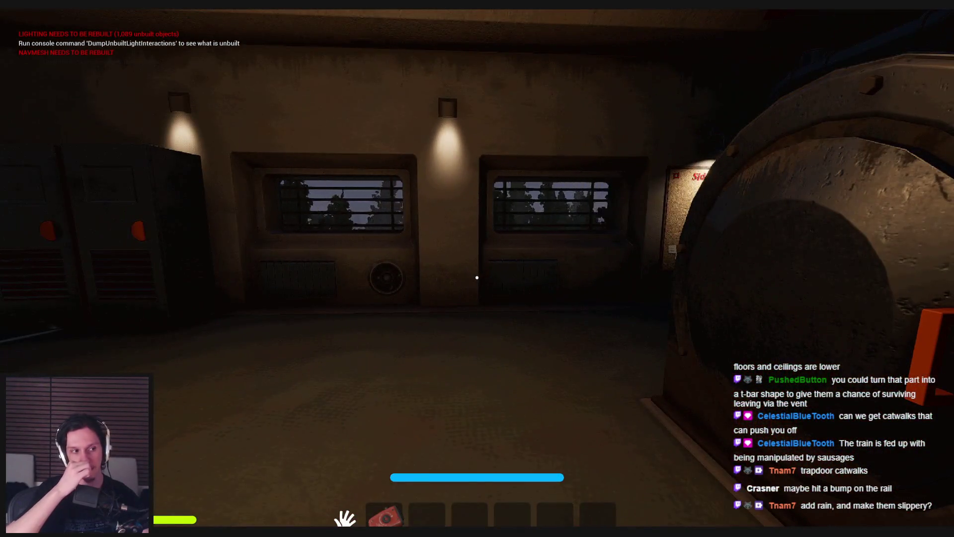
mouse_move(477, 278)
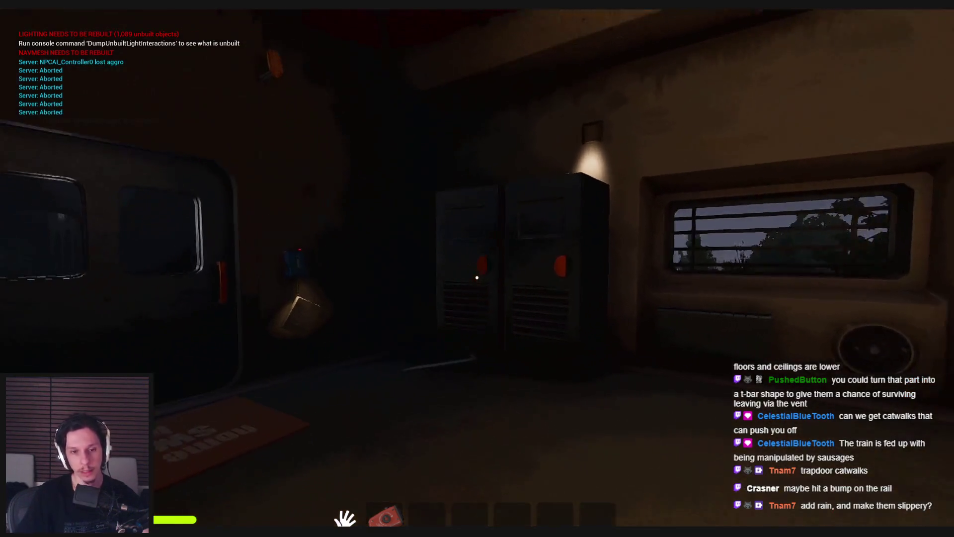
key("w")
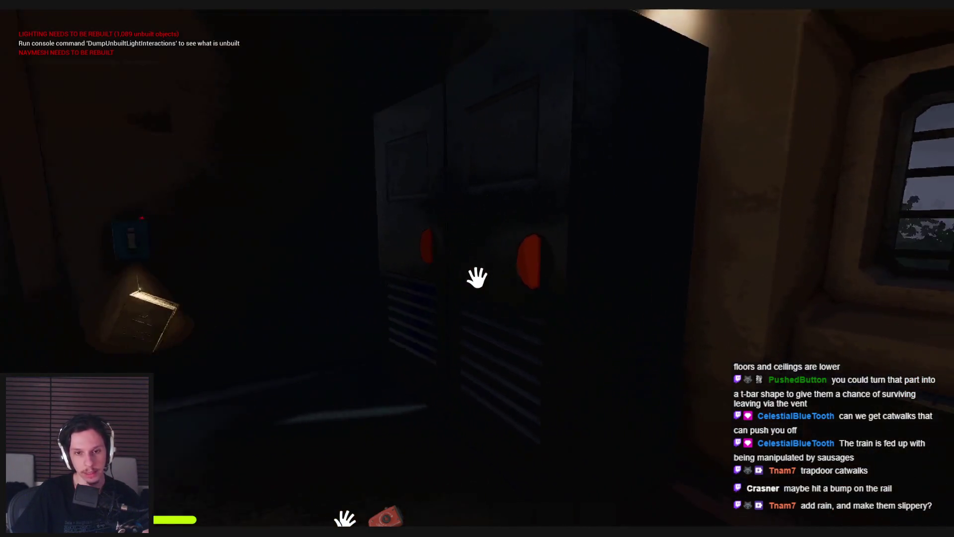
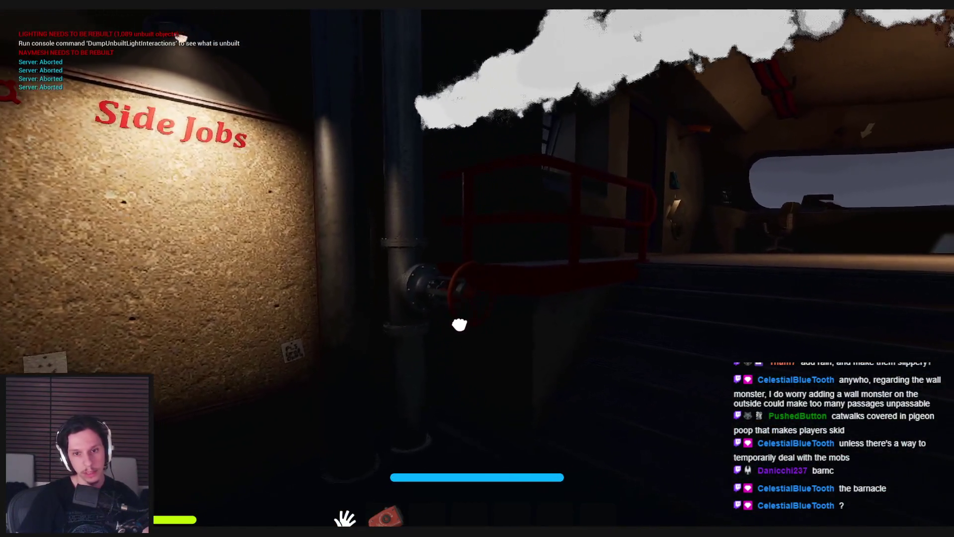
- Walk through the long-window room past the console desk, down the red-railed stairs, then back
key("w")
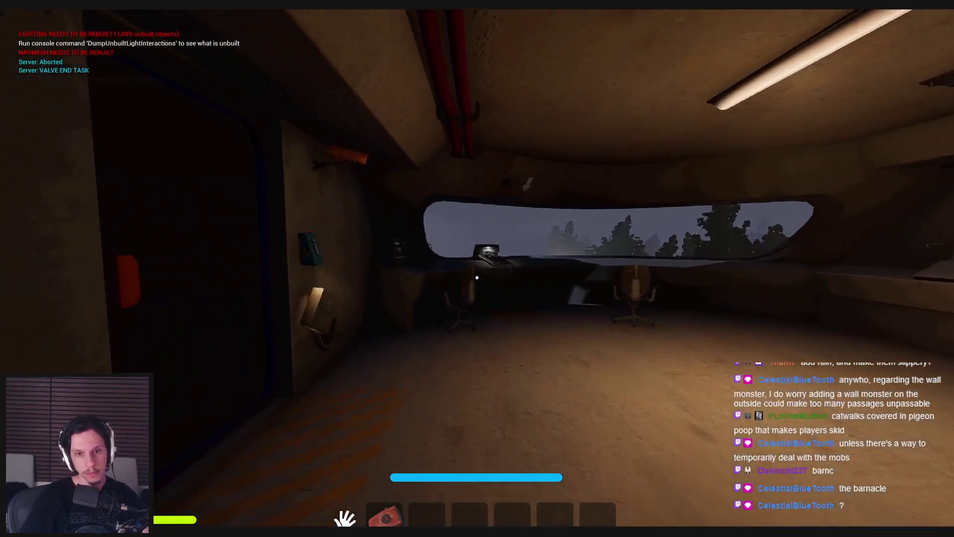
key("w")
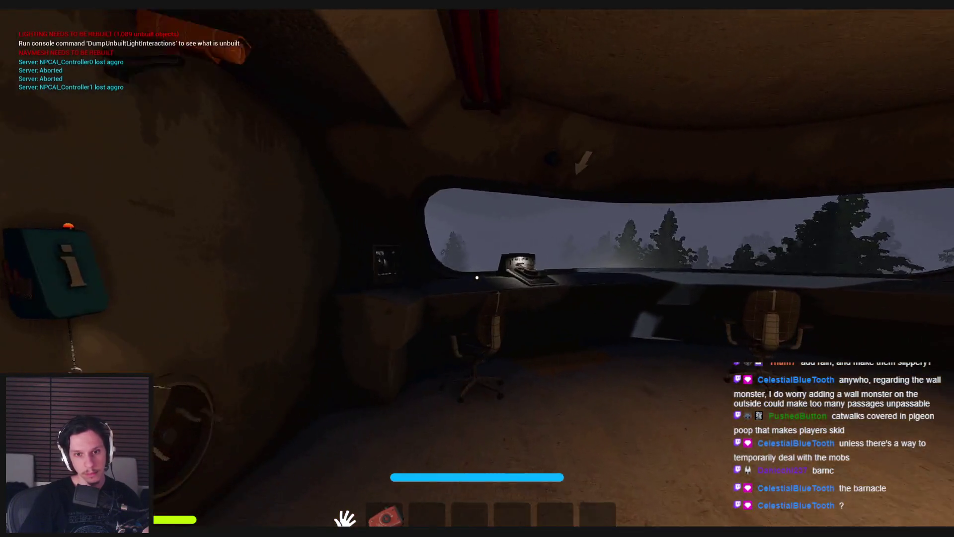
key("w")
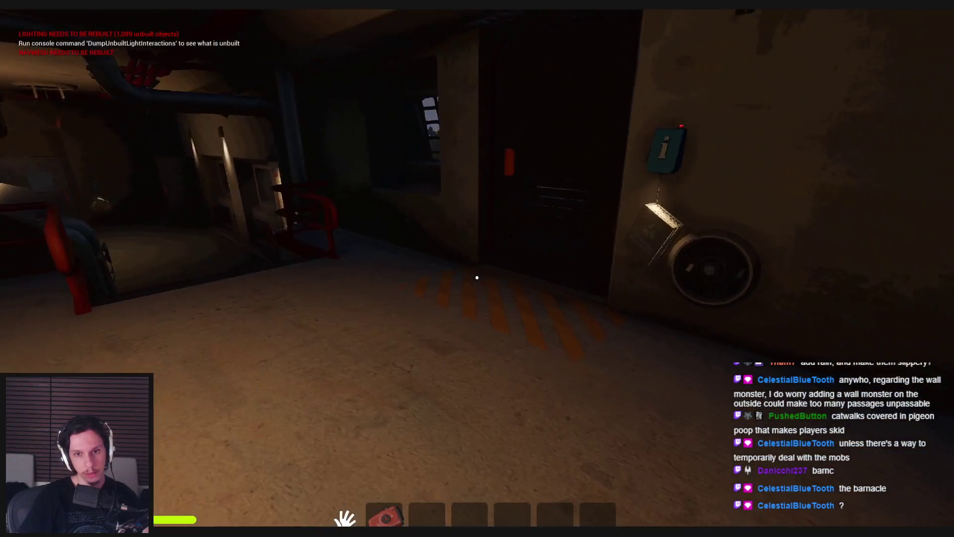
key("w")
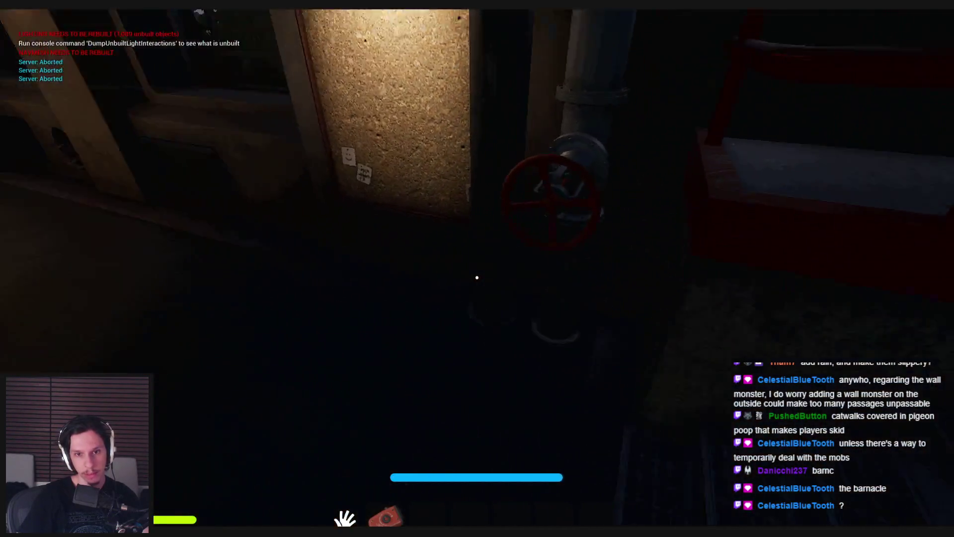
key("w")
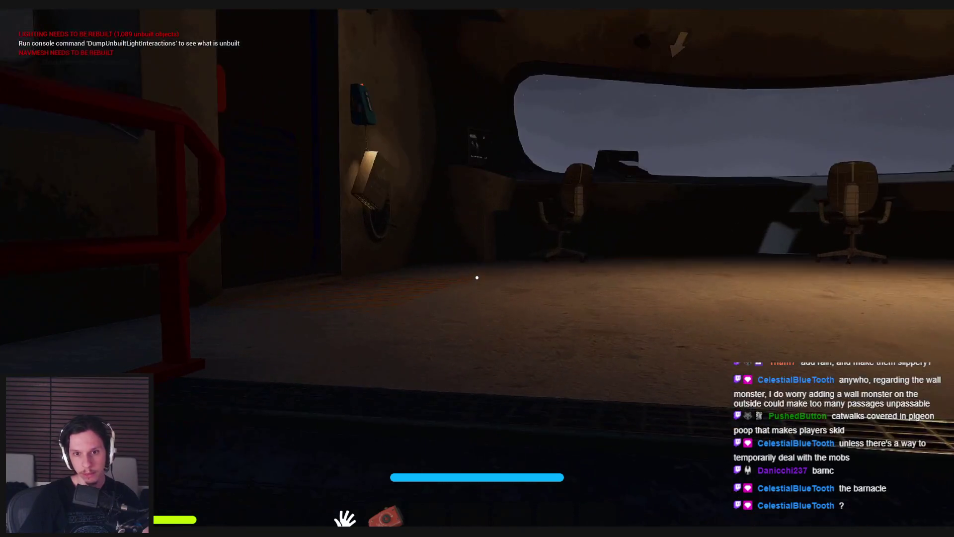
key("w")
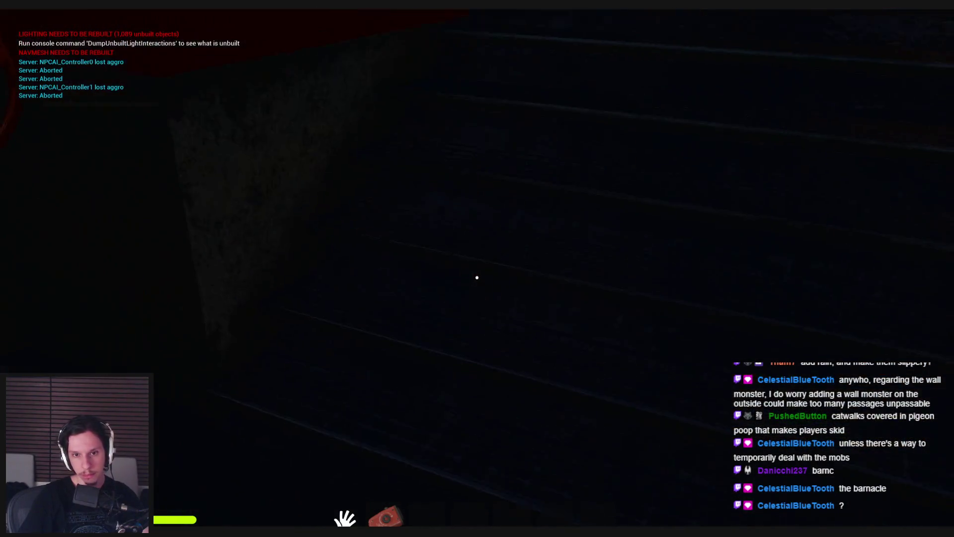
key("s")
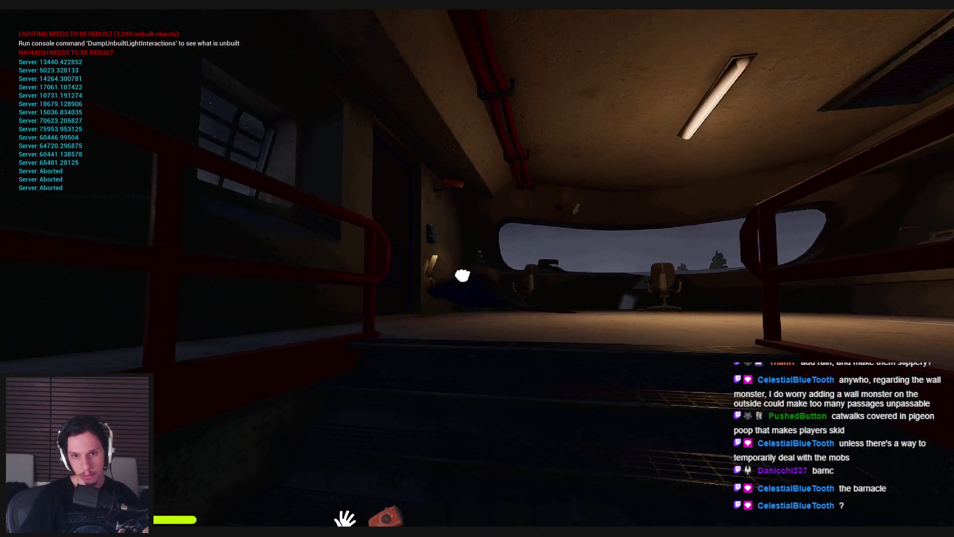
- Walk to the furnace, open its door to expose the coals, and use the fuel tray
key("w")
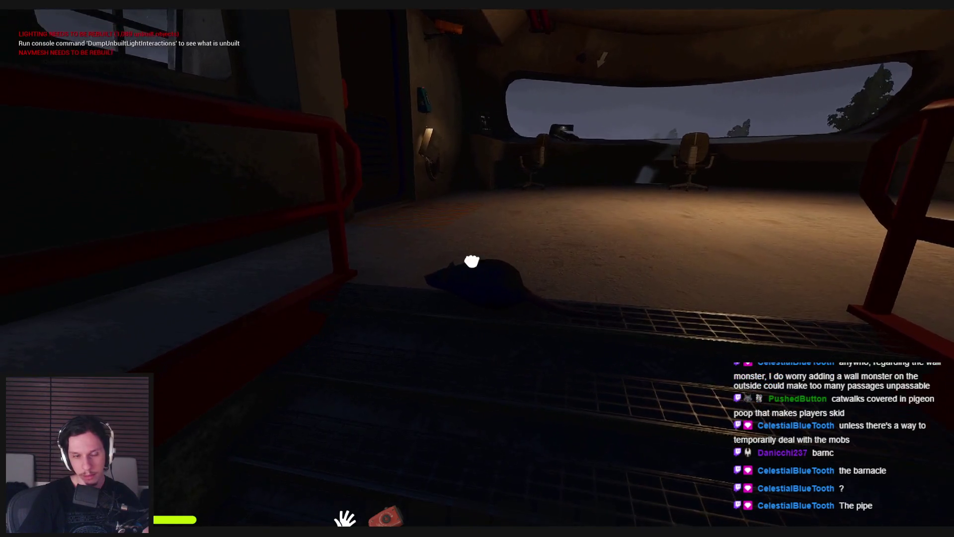
key("s")
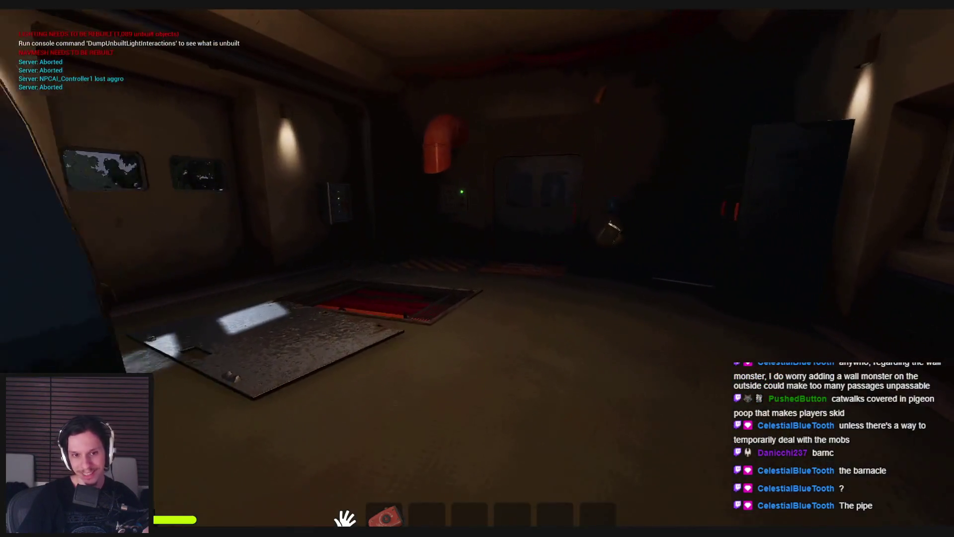
key("w")
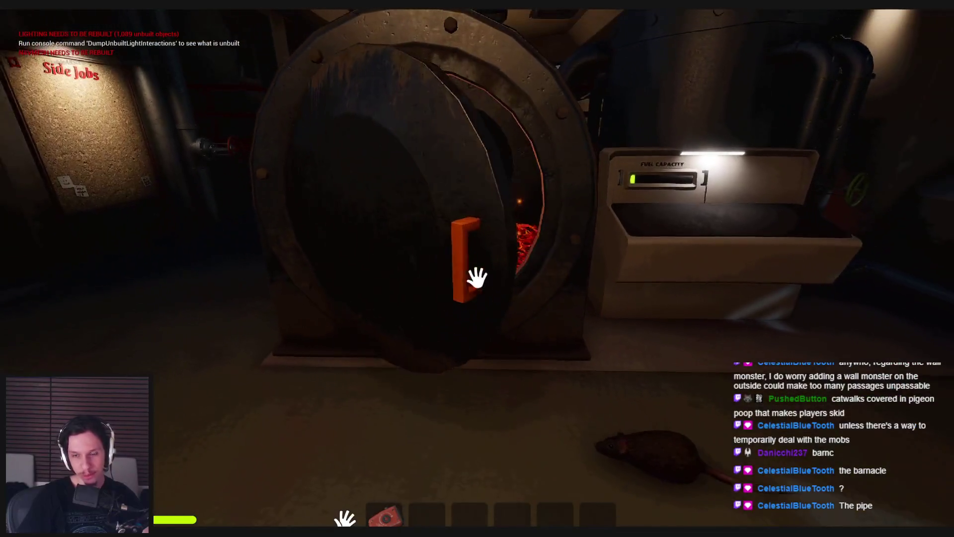
left_click(476, 277)
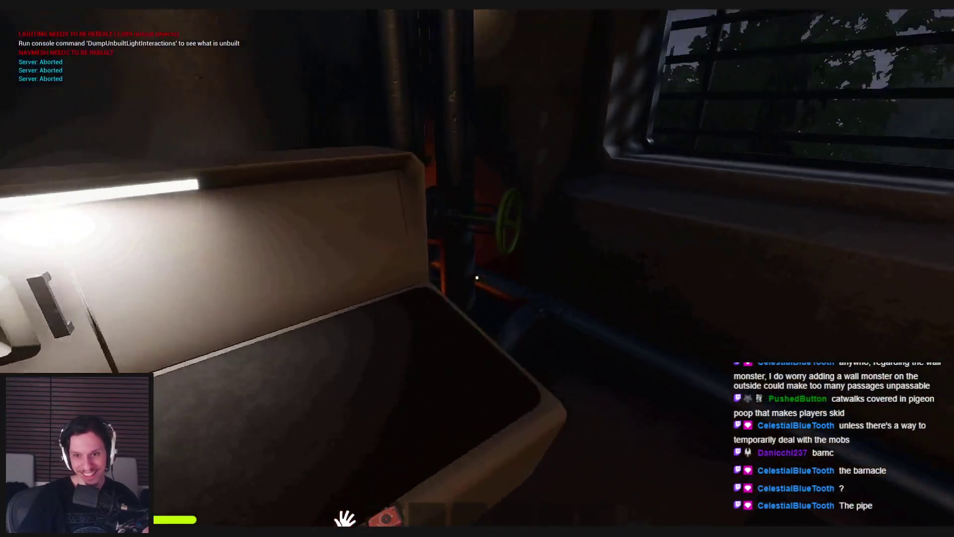
left_click(476, 277)
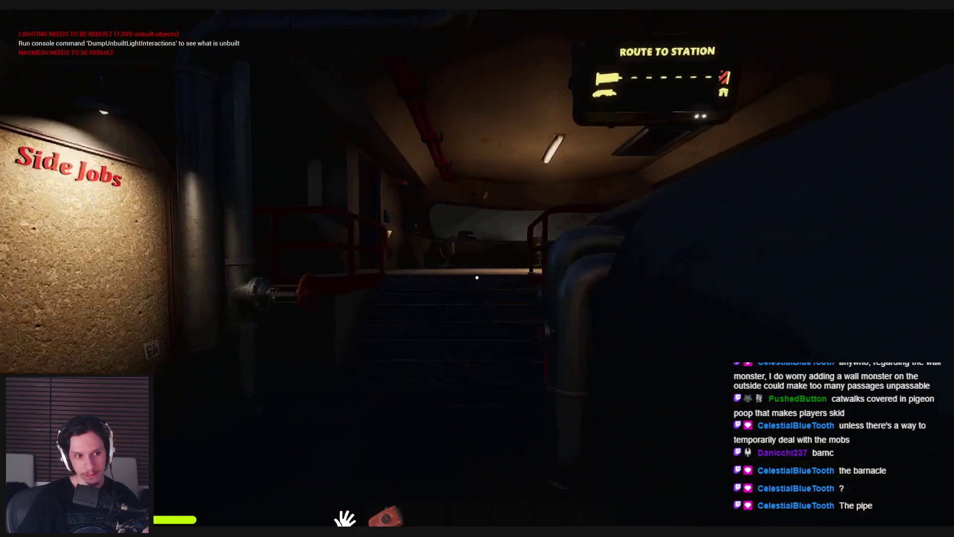
- Walk through the round control room and pipe corridor to the double doors, then open the Start menu
key("w")
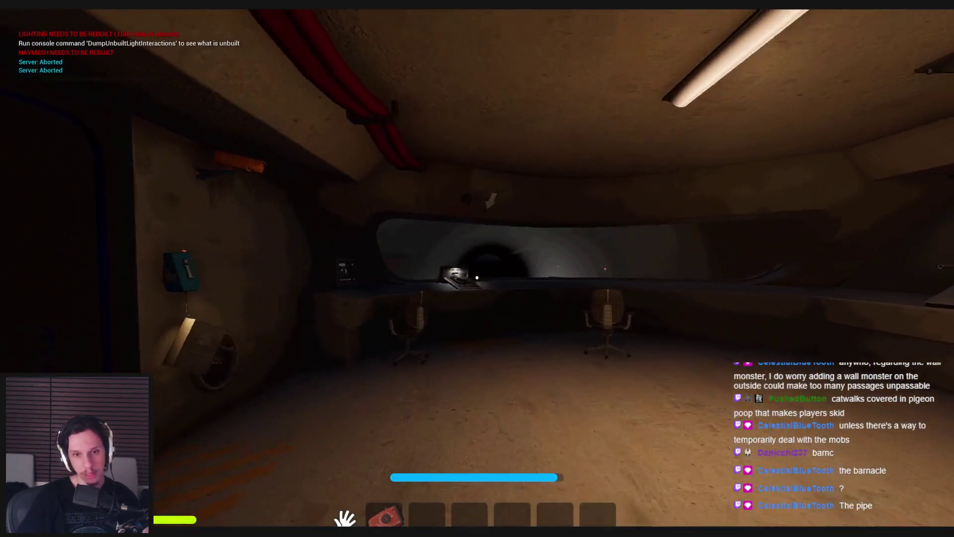
key("w")
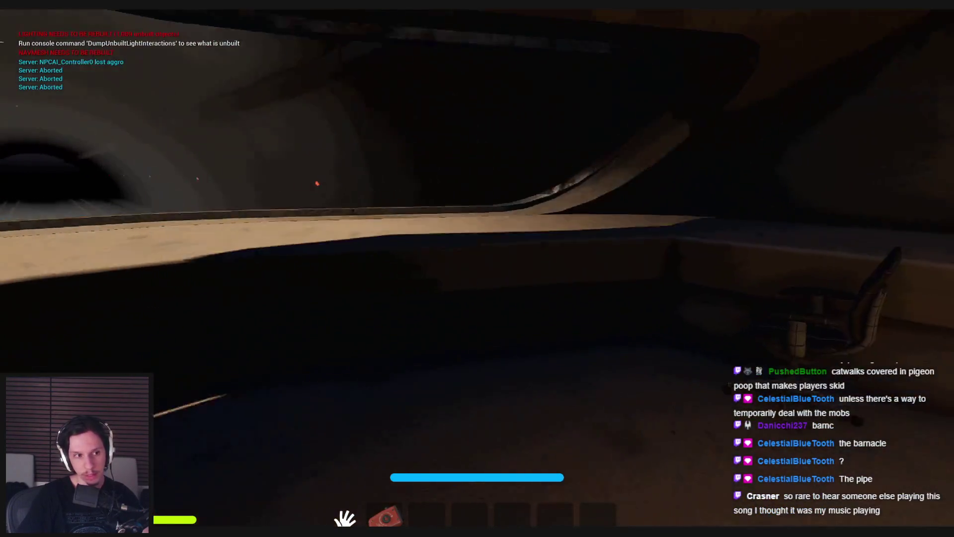
key("w")
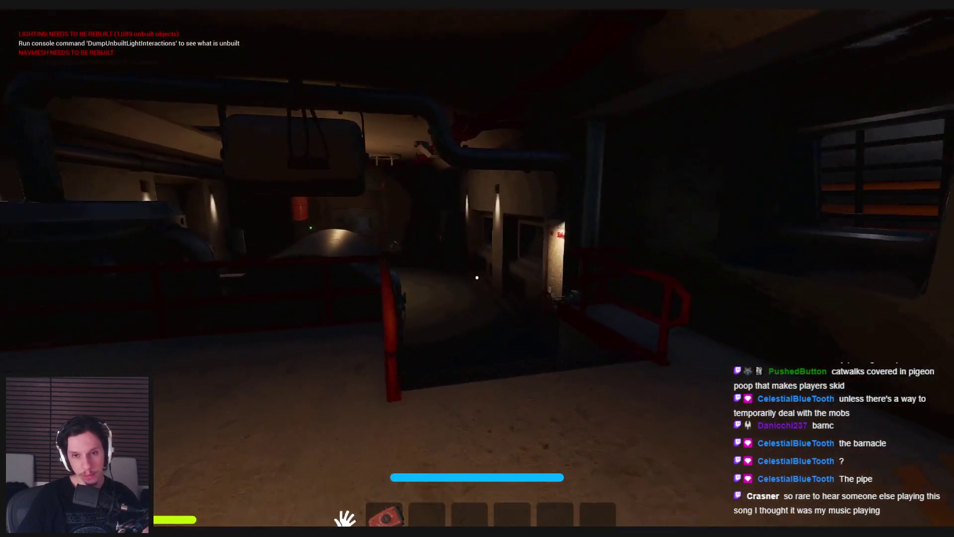
key("w")
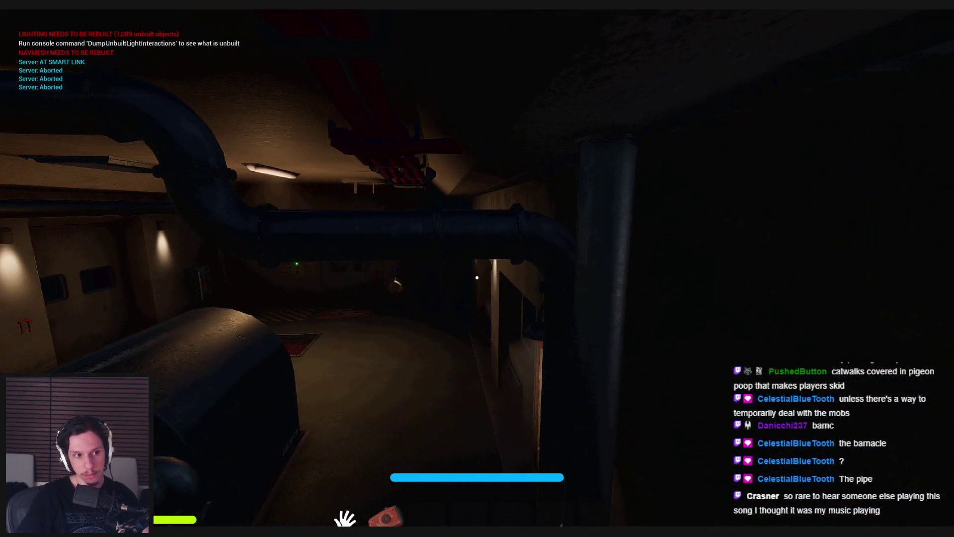
key("w")
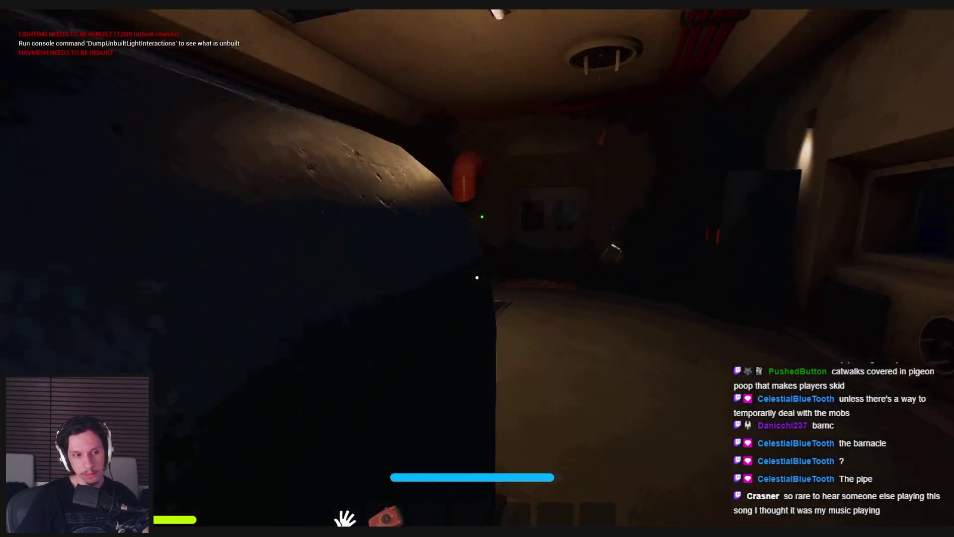
key("w")
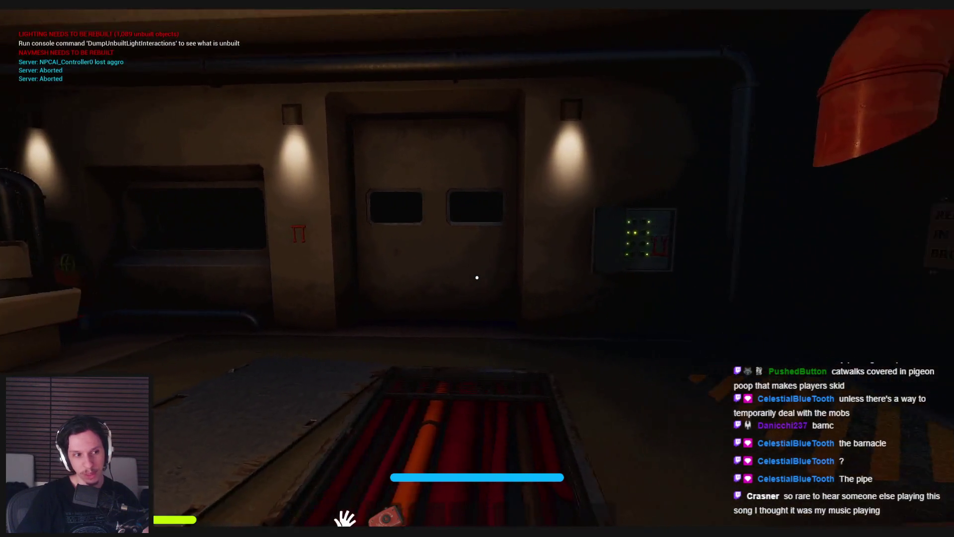
key("super")
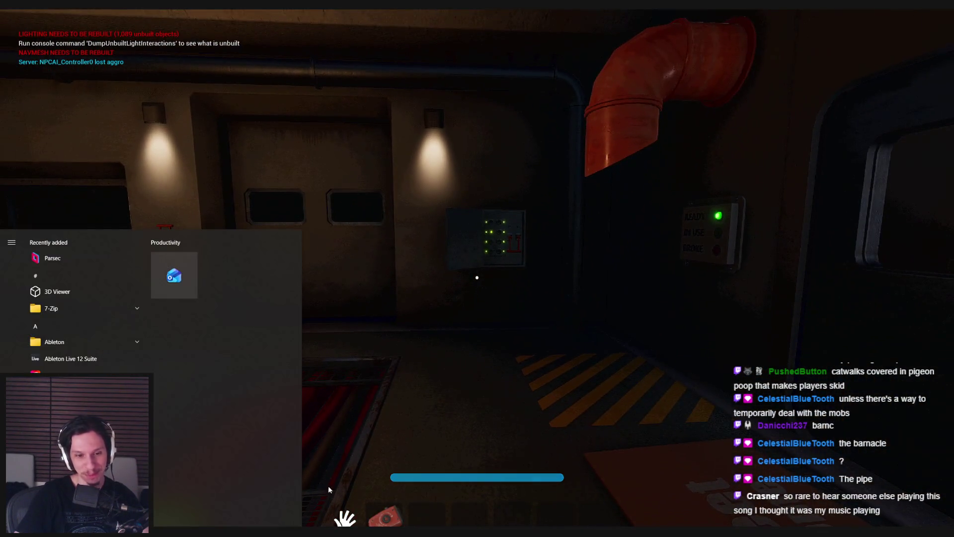
- Switch to Spotify, reposition its window, then minimize it to return to the game
key("alt+Tab")
mouse_move(290, 110)
left_mouse_down()
mouse_move(396, 81)
mouse_move(335, 82)
left_mouse_up()
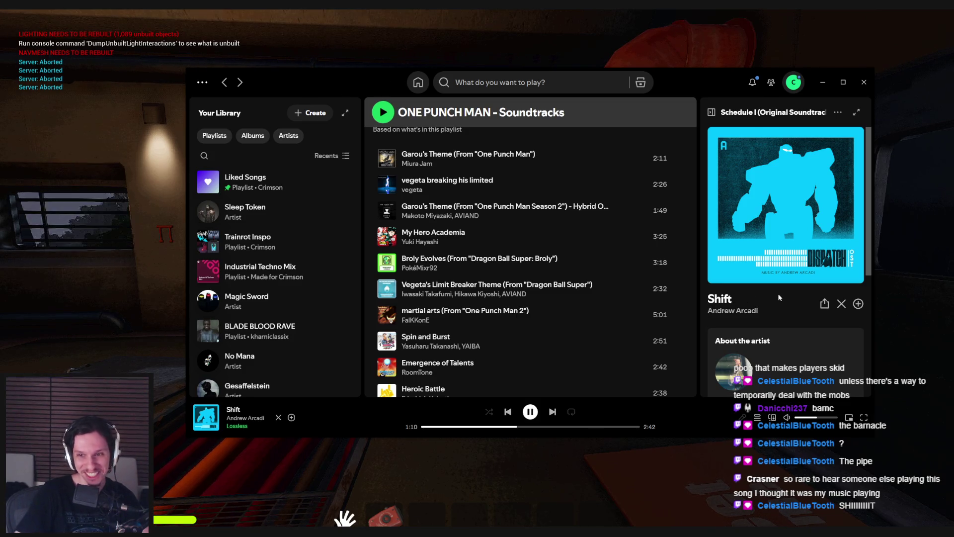
left_click(823, 82)
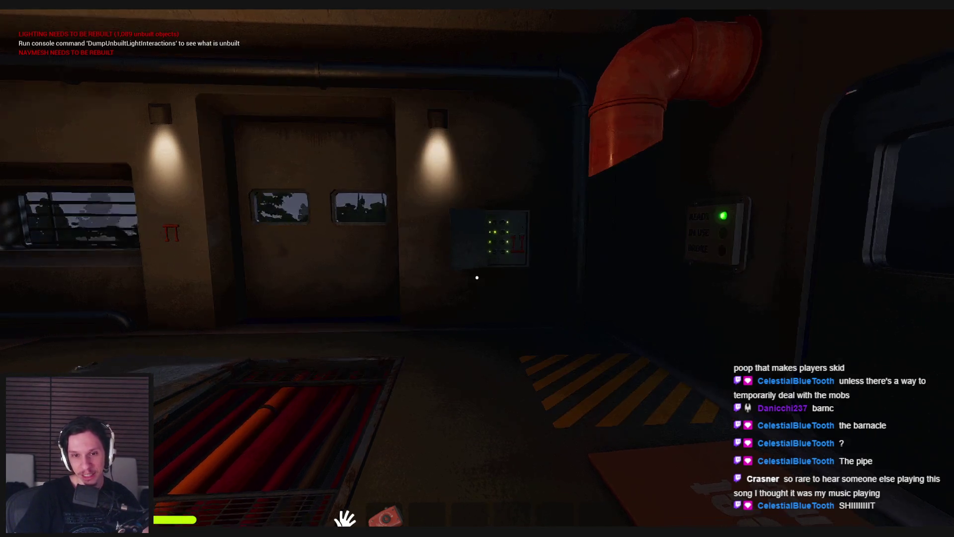
- Walk from the engine through the cars and cab past the Side Jobs board, then use the Train Monitoring terminal
key("w")
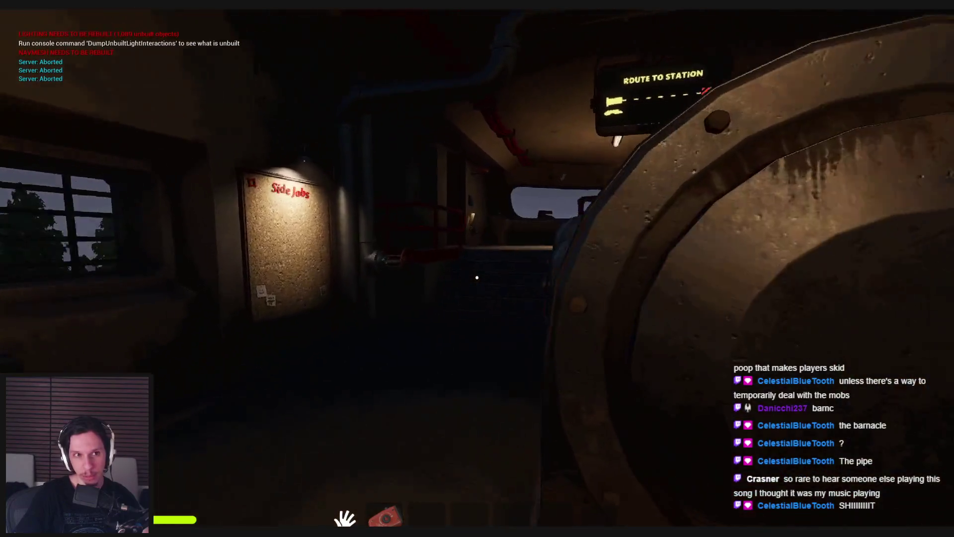
key("w")
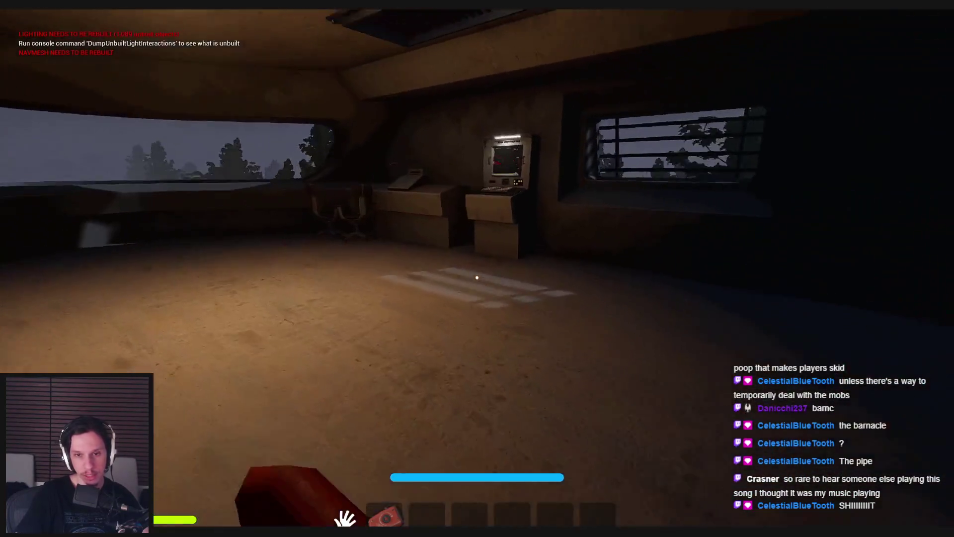
key("w")
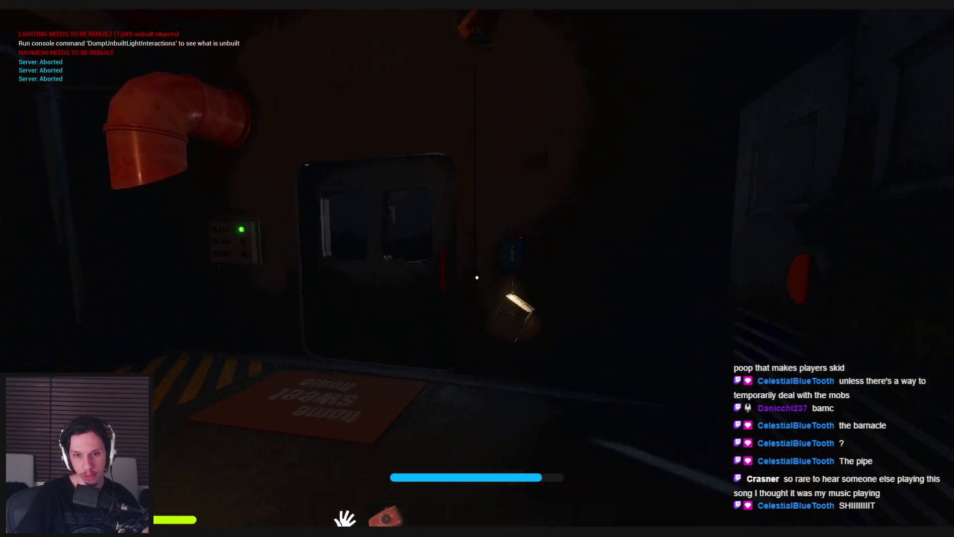
key("w")
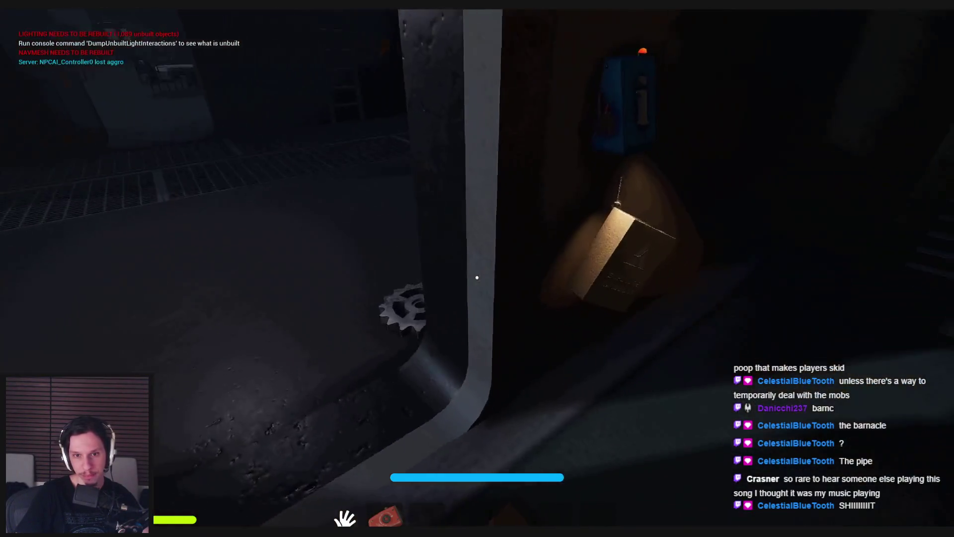
key("w")
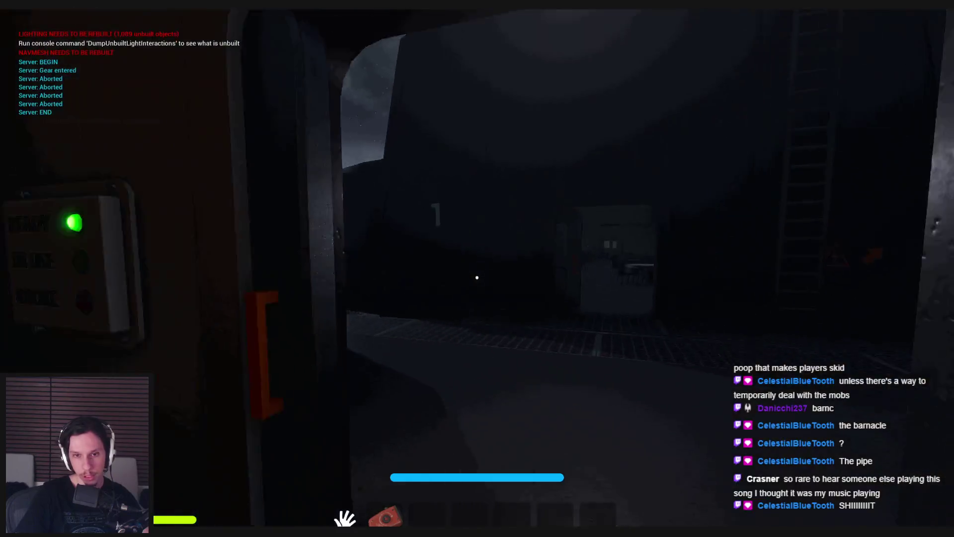
key("w")
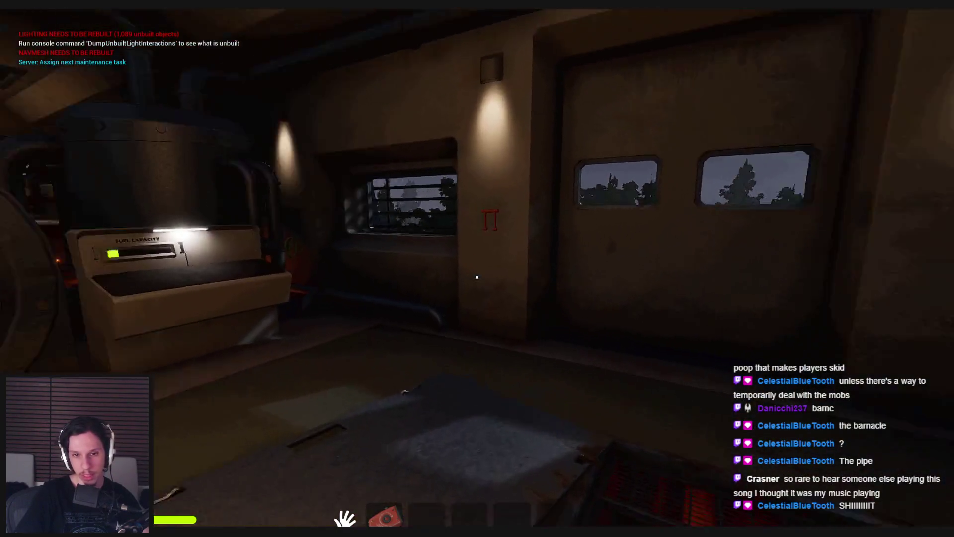
key("w")
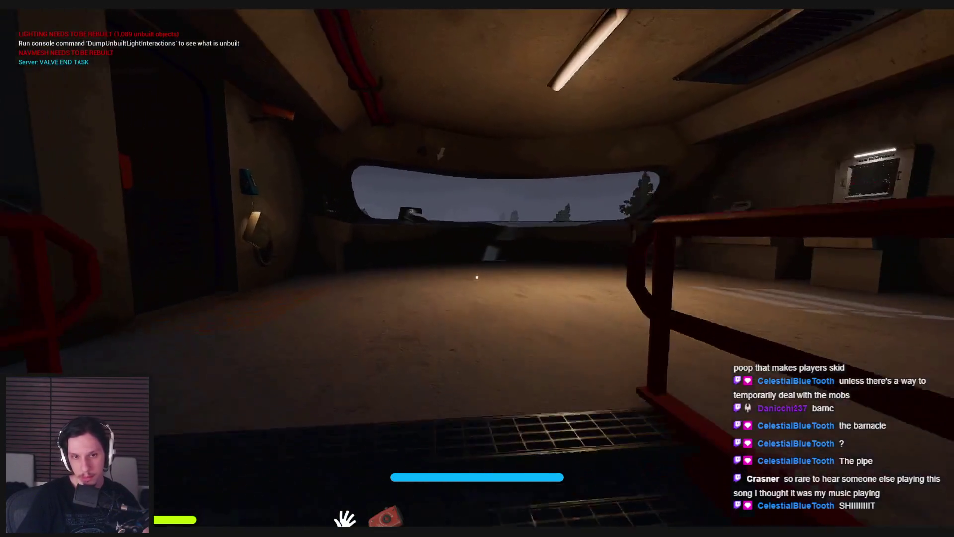
key("w")
key("e")
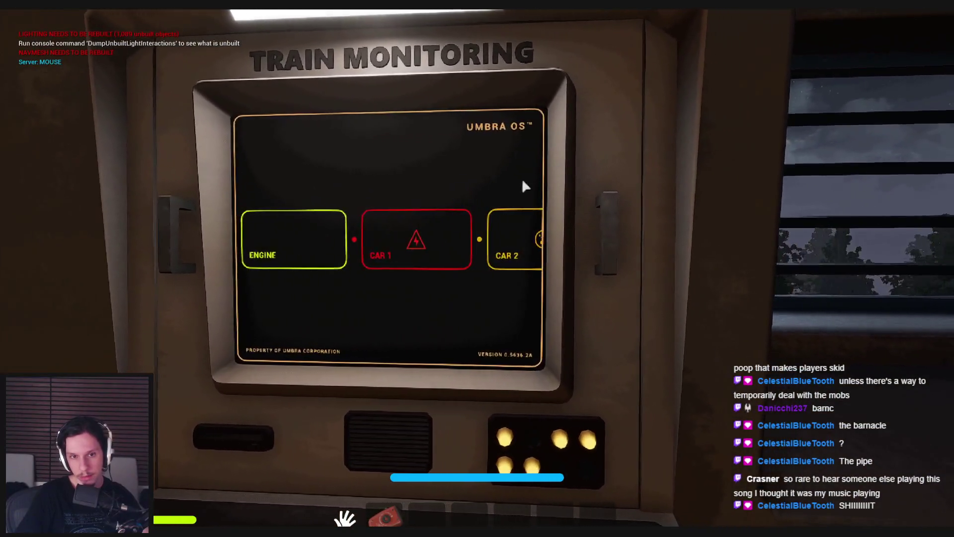
- Leave the terminal and walk past the engine, up the stairs to the START/STOP panel window
key("Escape")
key("w")
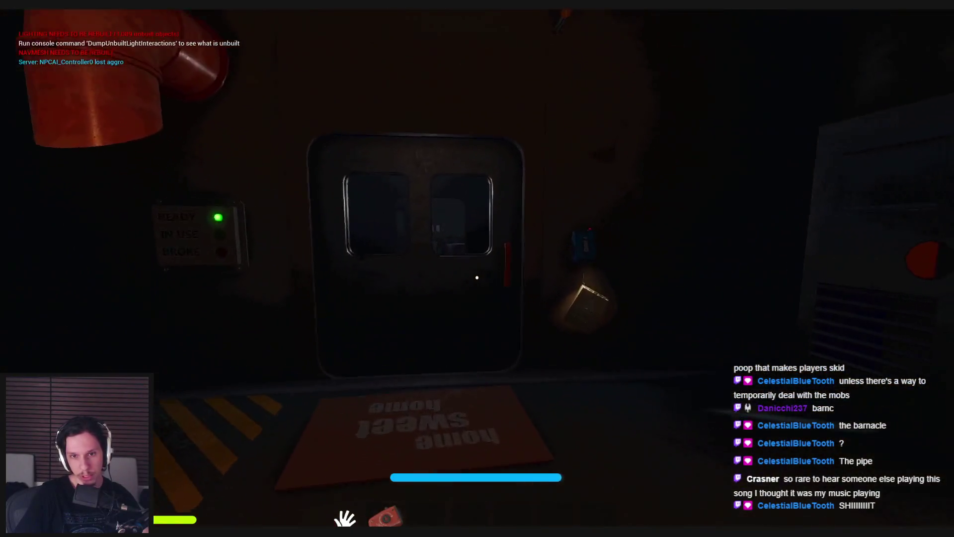
key("e")
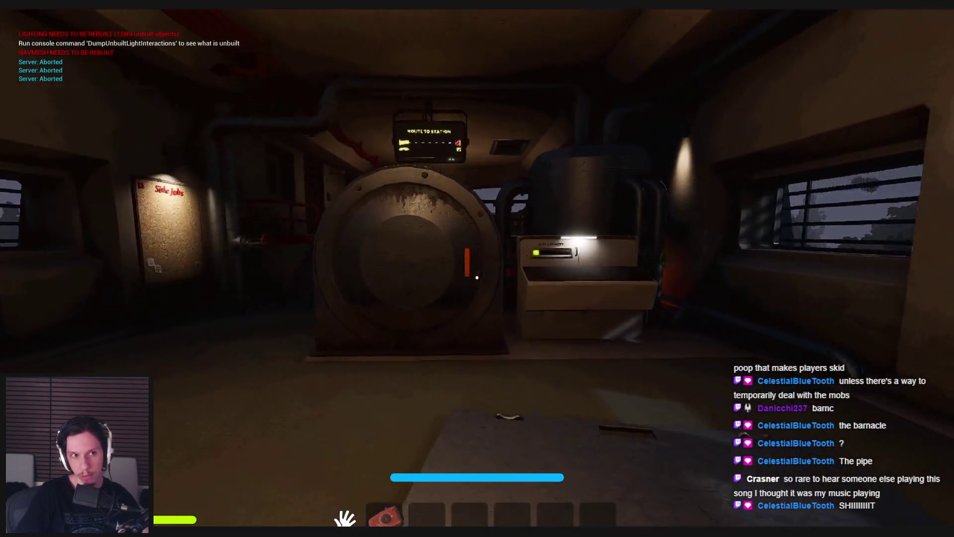
key("w")
key("w")
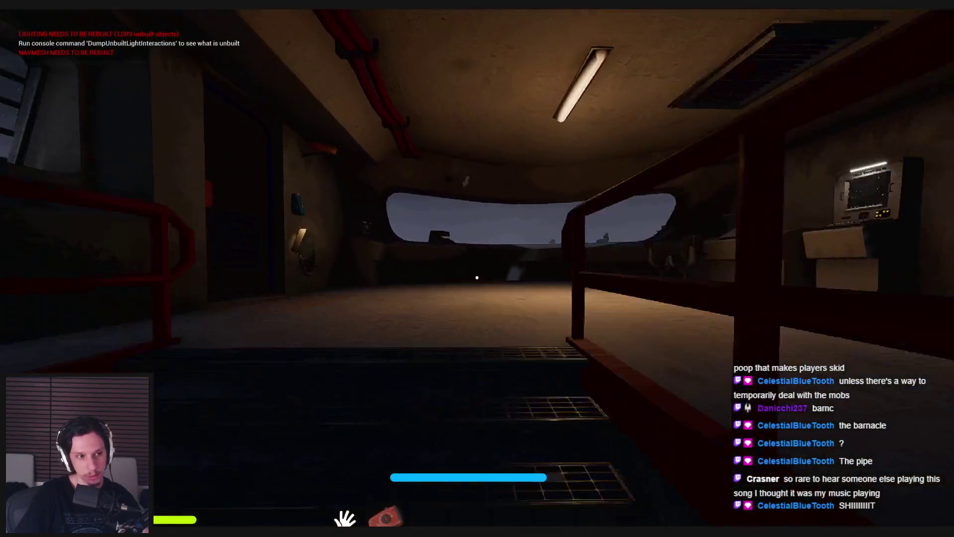
key("w")
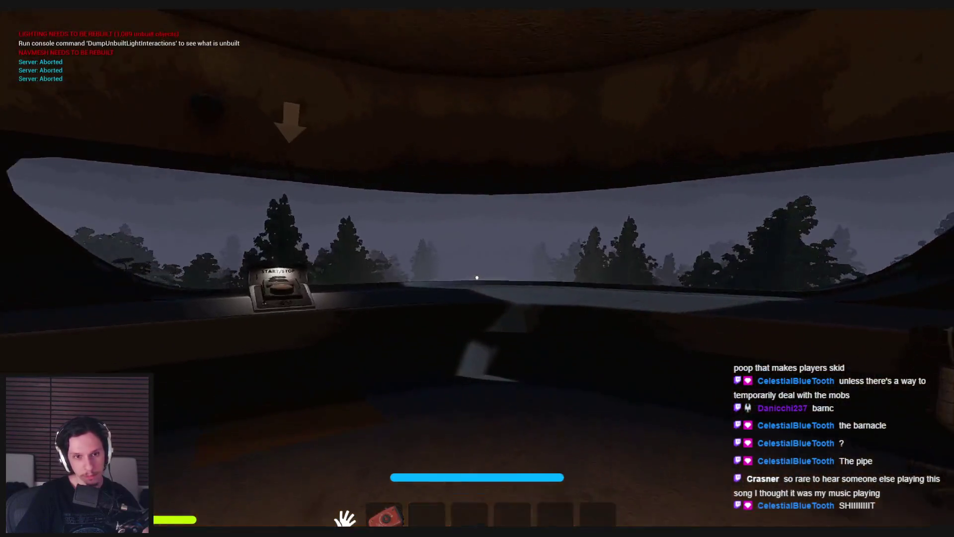
- Walk through the pipe room to the lockers and interact with the door with two windows
key("w")
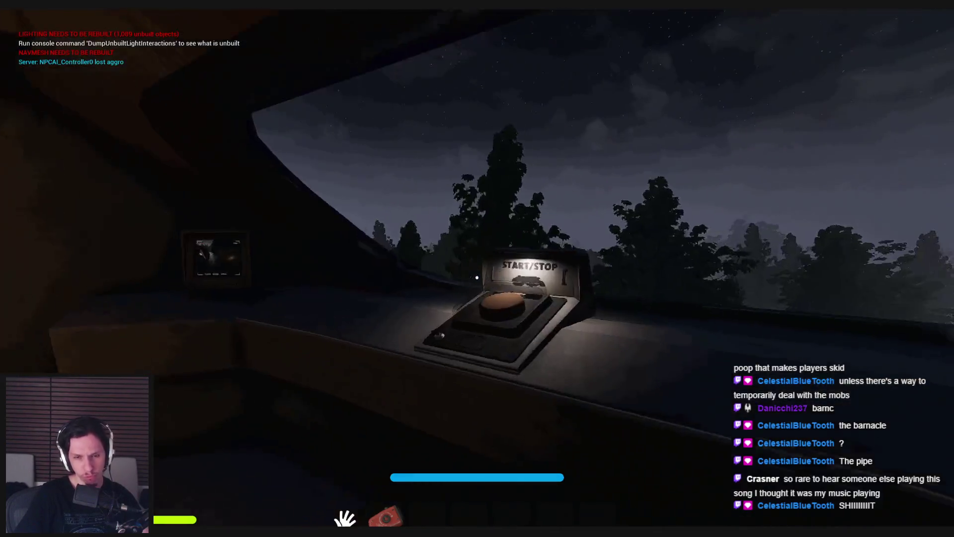
key("w")
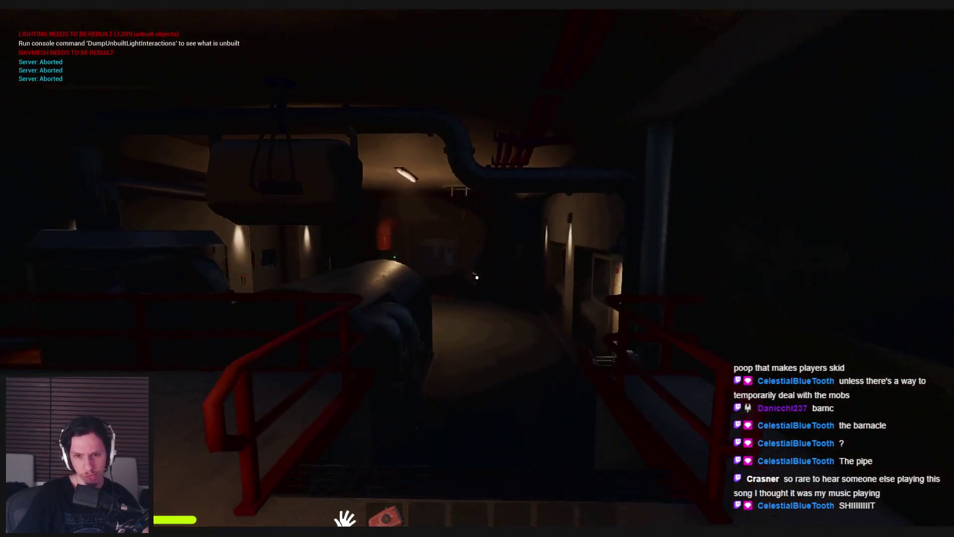
key("w")
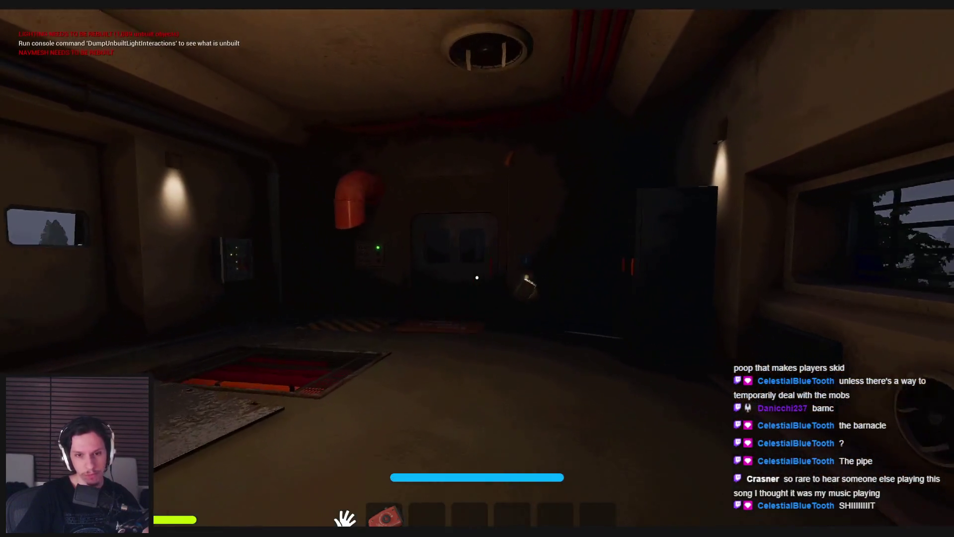
key("w")
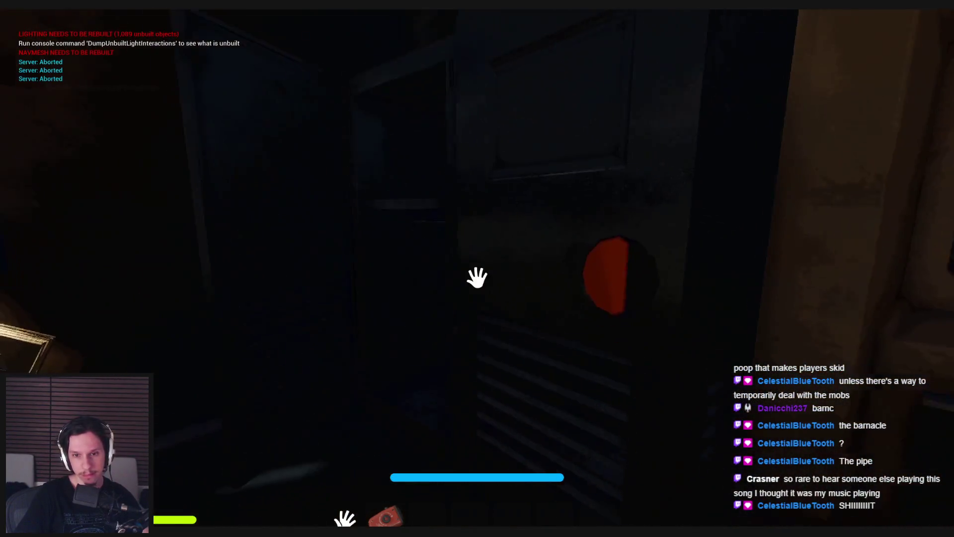
key("w")
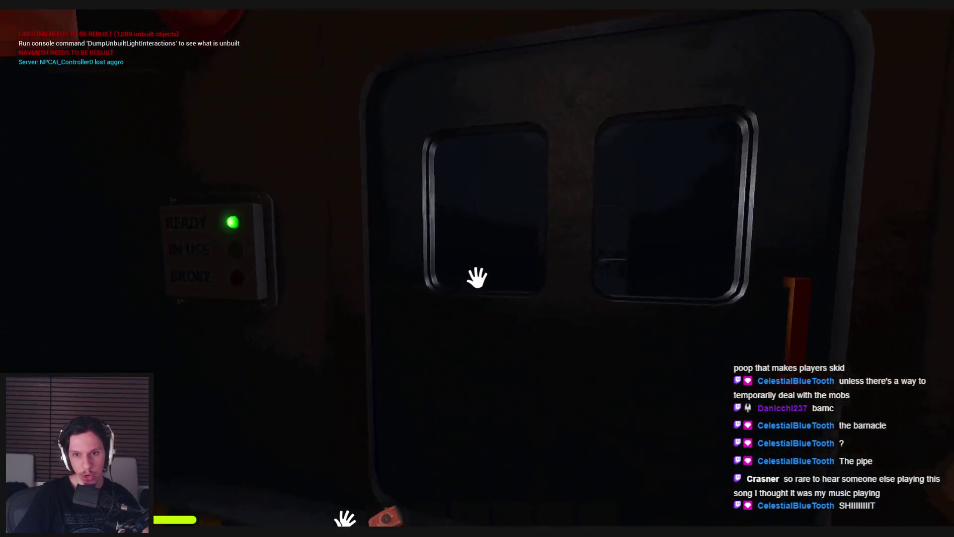
left_click(477, 277)
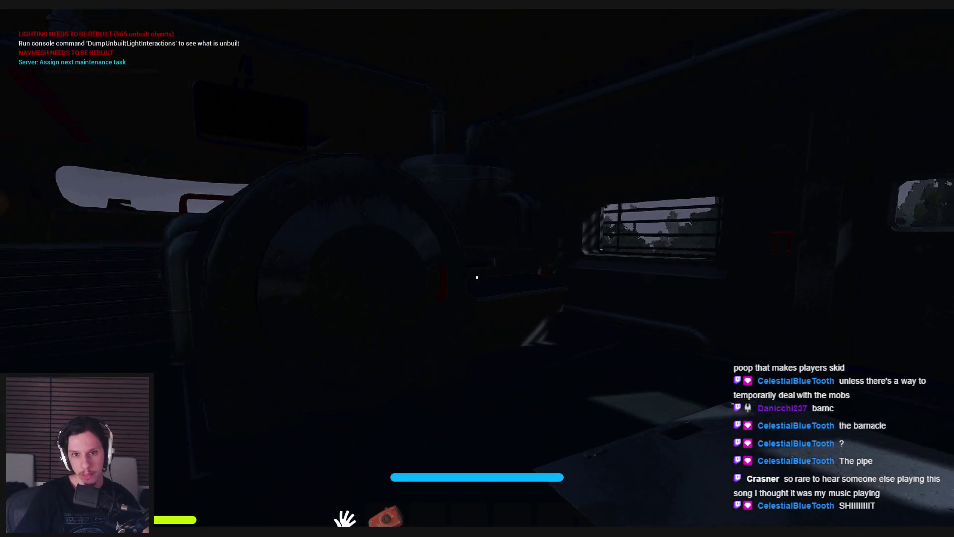
- Stop the playtest and restore the full GameWorldLevel editor layout
key("w")
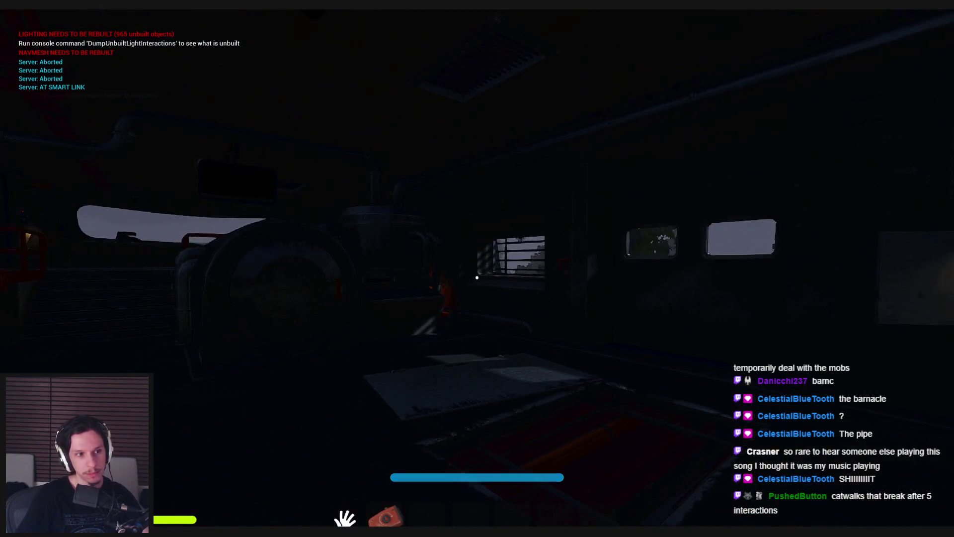
key("Escape")
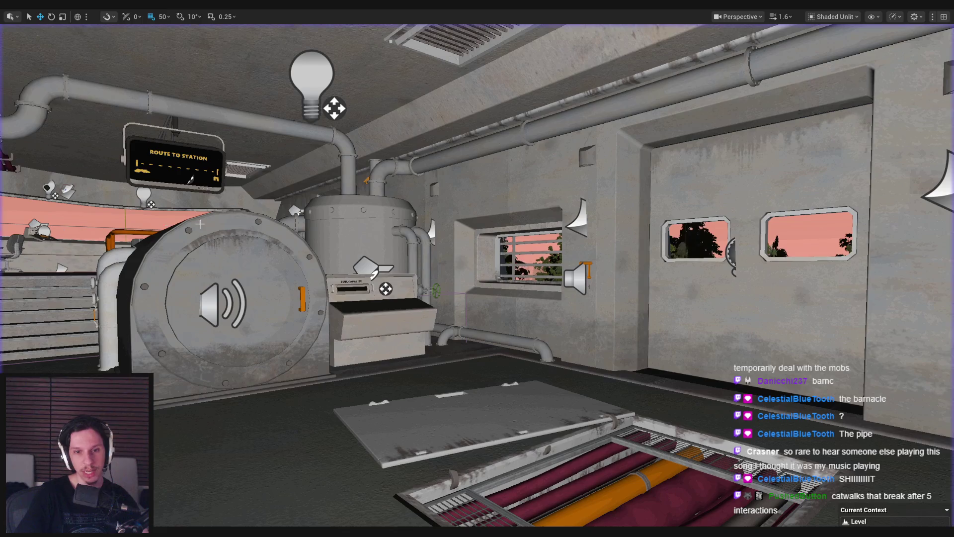
key("F11")
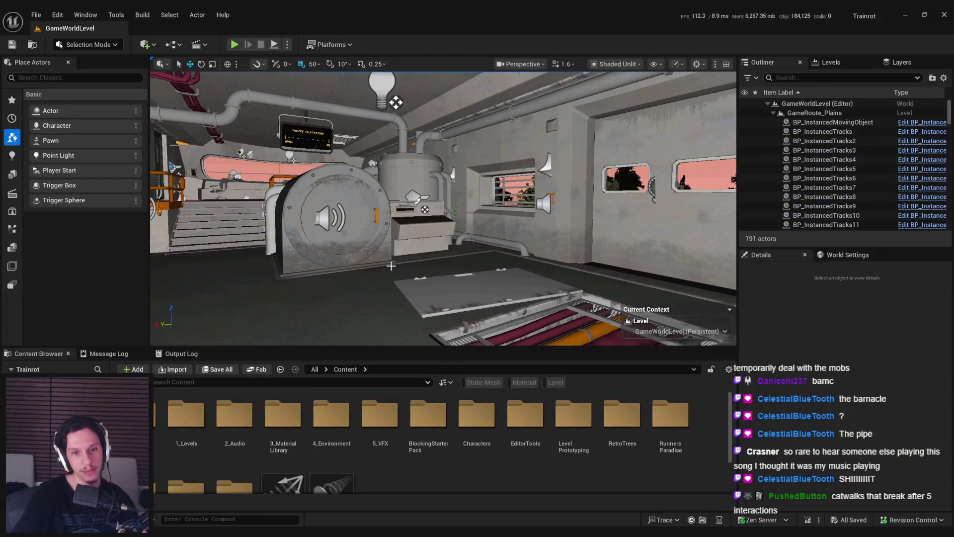